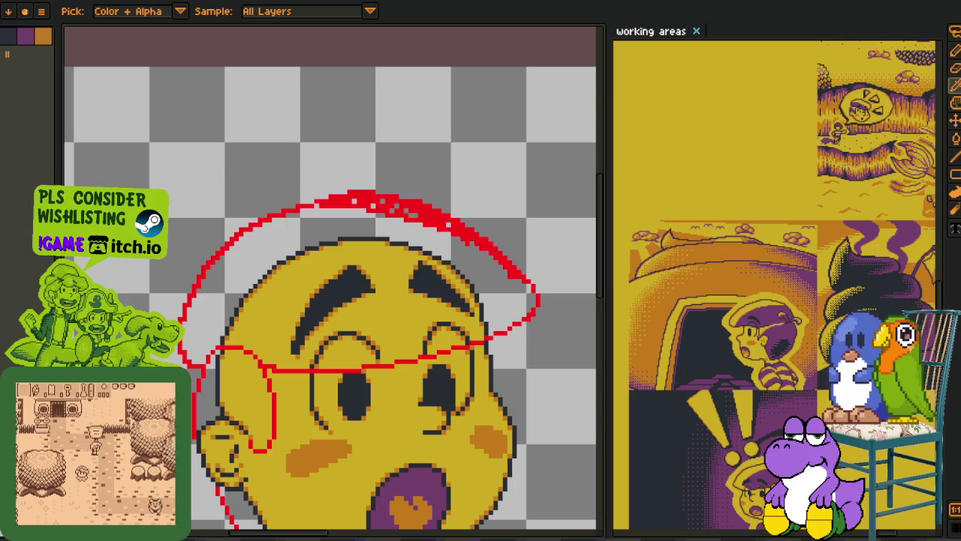
- Erase doubled pixels along the red diagonal and upper cap strokes to thin them
key(b)
scroll(302, 394, down, 1)
scroll(420, 315, up, 1)
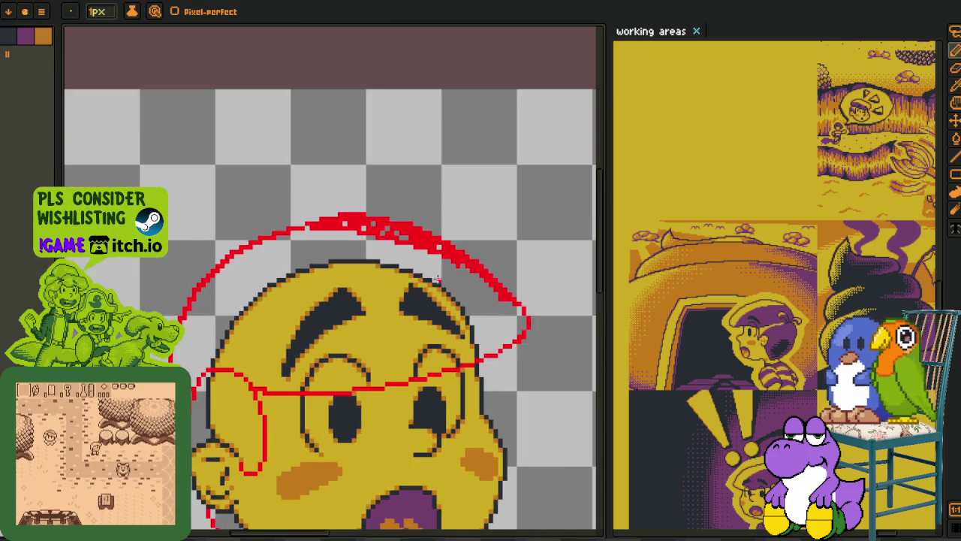
scroll(508, 316, up, 1)
scroll(536, 321, up, 2)
scroll(488, 346, up, 1)
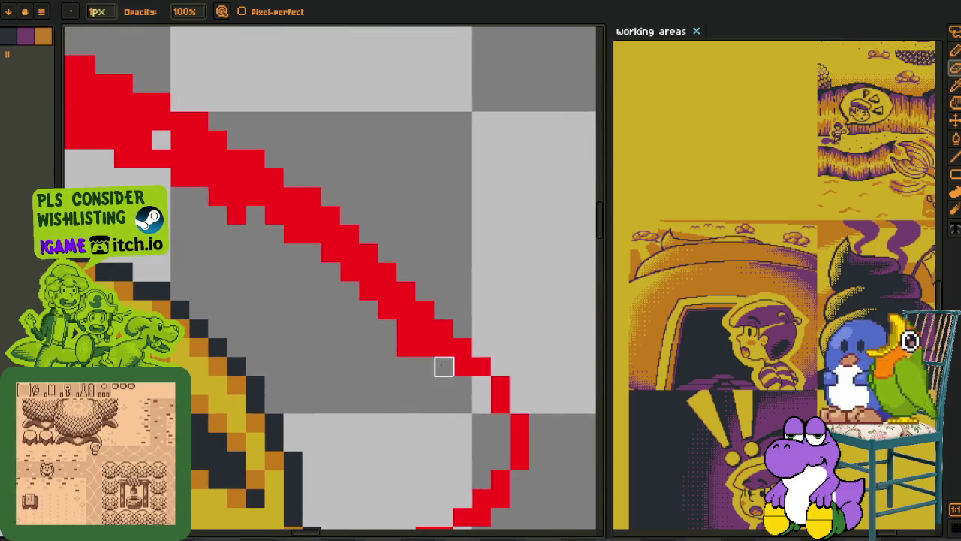
mouse_move(444, 366)
mouse_down()
mouse_move(426, 347)
mouse_move(407, 347)
mouse_move(407, 310)
mouse_move(350, 251)
mouse_move(313, 235)
mouse_up()
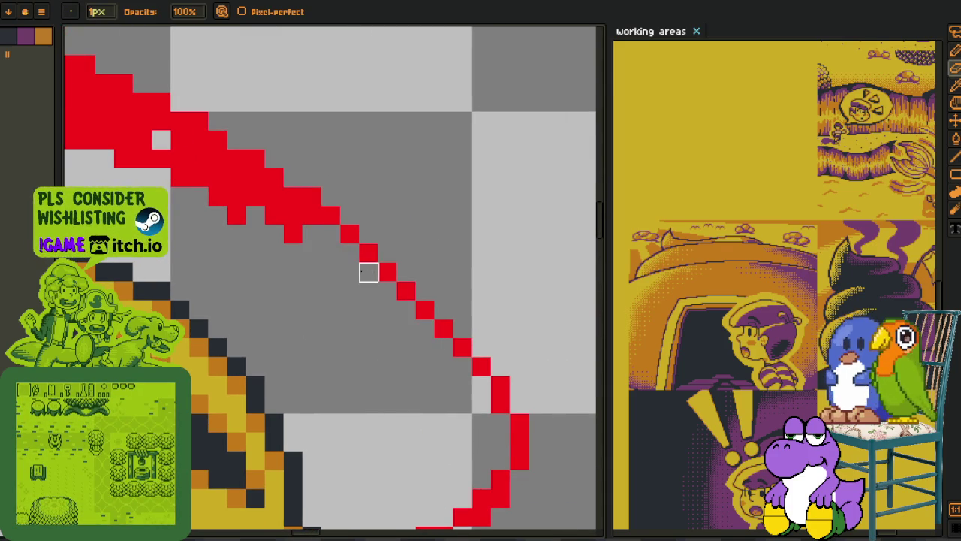
click(313, 197)
click(293, 215)
mouse_move(293, 234)
mouse_down()
mouse_move(256, 197)
mouse_move(200, 178)
mouse_move(289, 311)
mouse_up()
click(237, 215)
click(256, 159)
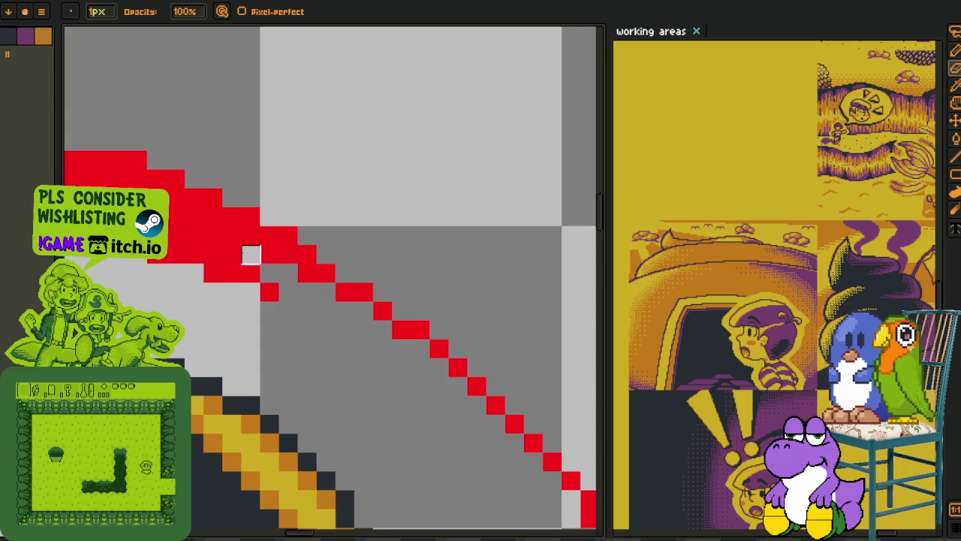
- Remove stray and isolated red pixels along the curve and the lower red block
scroll(330, 275, up, 2)
drag(330, 275, 217, 238)
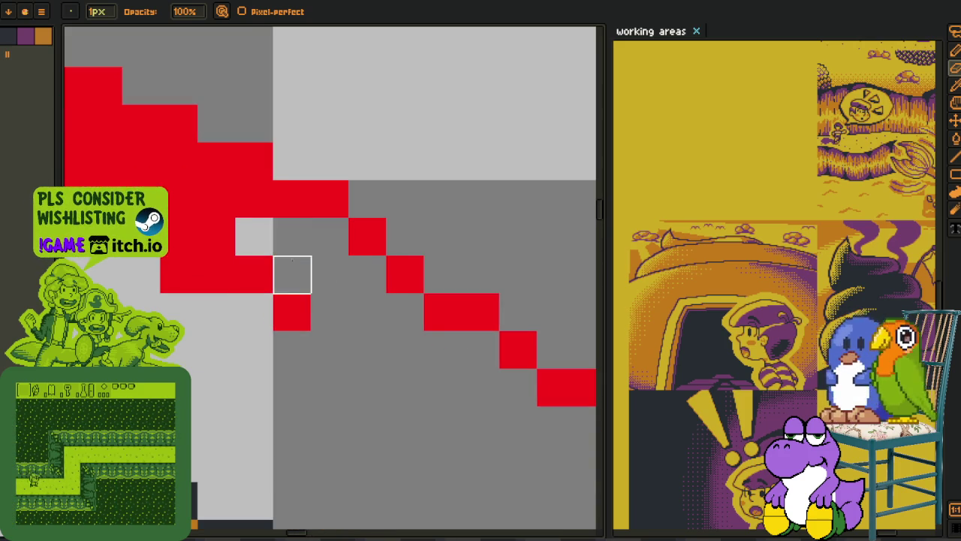
click(292, 312)
drag(253, 273, 367, 341)
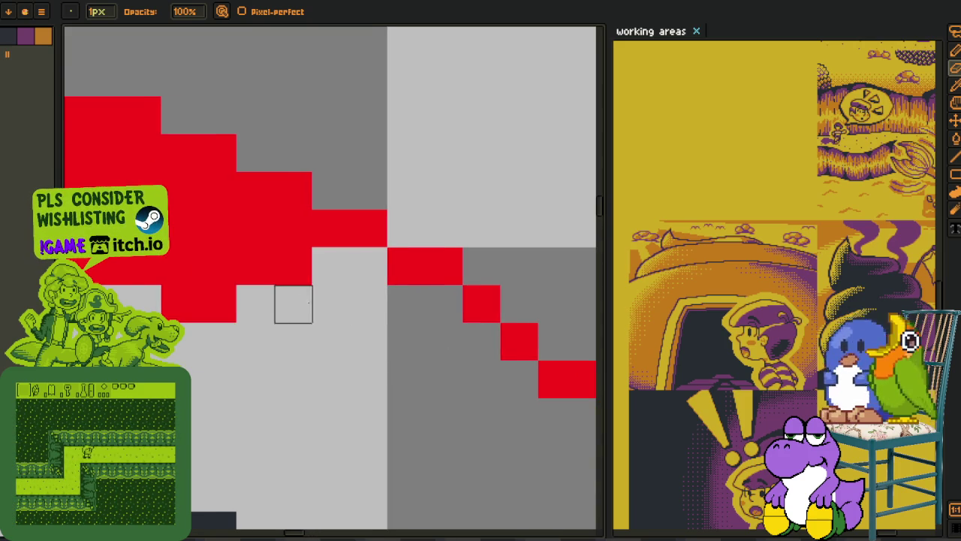
mouse_move(255, 266)
mouse_down()
mouse_move(181, 225)
mouse_move(217, 266)
mouse_move(376, 360)
mouse_up()
mouse_move(377, 359)
mouse_down()
mouse_move(376, 286)
mouse_move(301, 360)
mouse_move(262, 247)
mouse_move(262, 360)
mouse_move(188, 360)
mouse_move(382, 315)
mouse_move(232, 277)
mouse_move(232, 241)
mouse_move(190, 240)
mouse_move(156, 309)
mouse_move(333, 311)
mouse_move(258, 270)
mouse_move(183, 272)
mouse_move(220, 234)
mouse_move(434, 296)
mouse_move(341, 278)
mouse_move(305, 316)
mouse_move(191, 353)
mouse_move(304, 315)
mouse_up()
drag(419, 291, 229, 368)
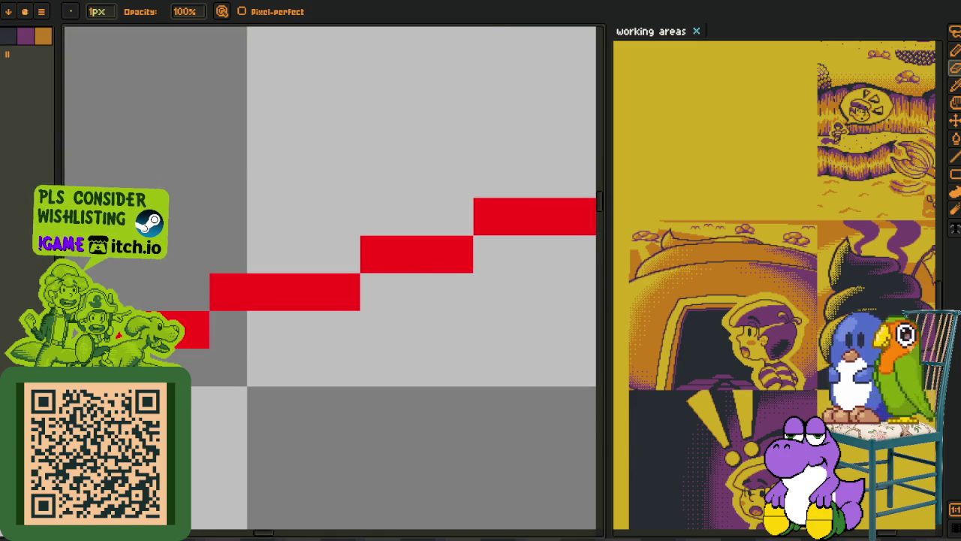
- Reduce the red staircases to one-pixel, single-step diagonals
scroll(357, 260, down, 3)
scroll(357, 261, left, 4)
mouse_move(356, 260)
mouse_down()
mouse_move(319, 222)
mouse_move(169, 335)
mouse_up()
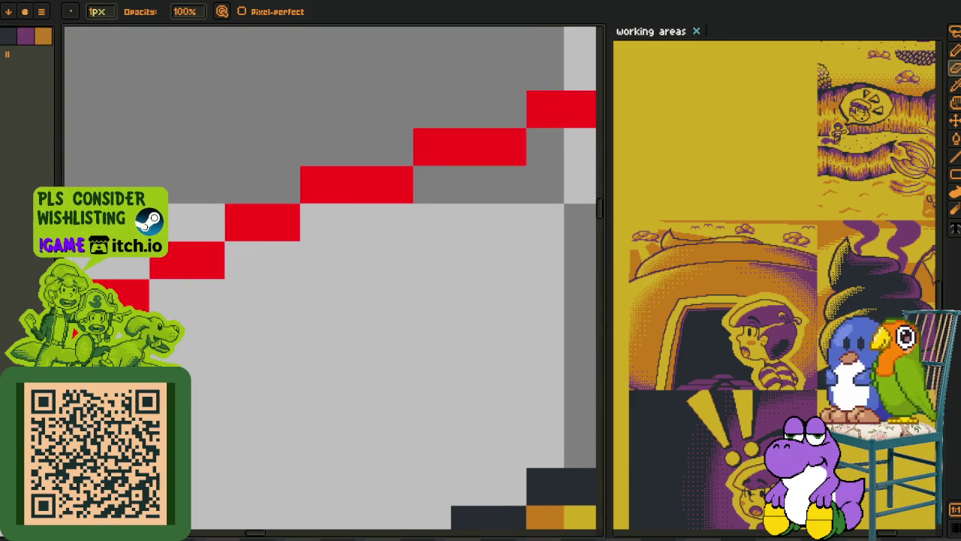
scroll(331, 281, down, 3)
mouse_move(474, 253)
mouse_down()
mouse_move(361, 328)
mouse_move(286, 443)
mouse_up()
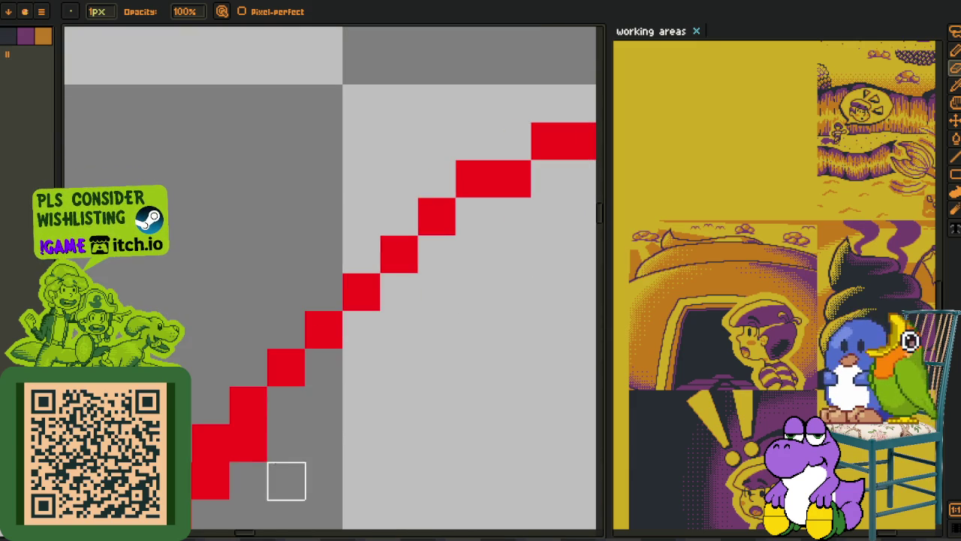
drag(374, 412, 372, 419)
mouse_move(440, 215)
mouse_down()
mouse_move(401, 215)
mouse_move(326, 290)
mouse_move(290, 365)
mouse_move(289, 441)
mouse_move(344, 230)
mouse_up()
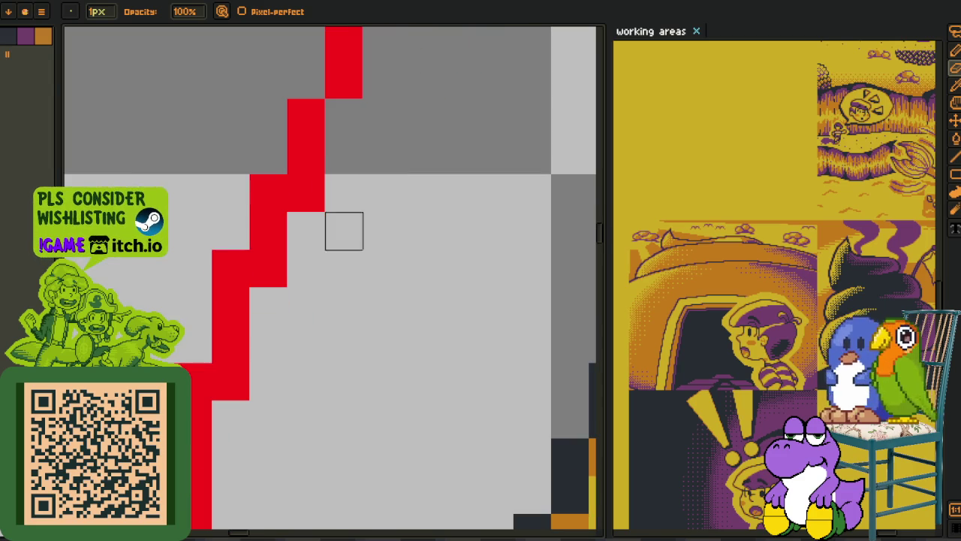
mouse_move(343, 193)
mouse_down()
mouse_move(308, 193)
mouse_move(231, 382)
mouse_up()
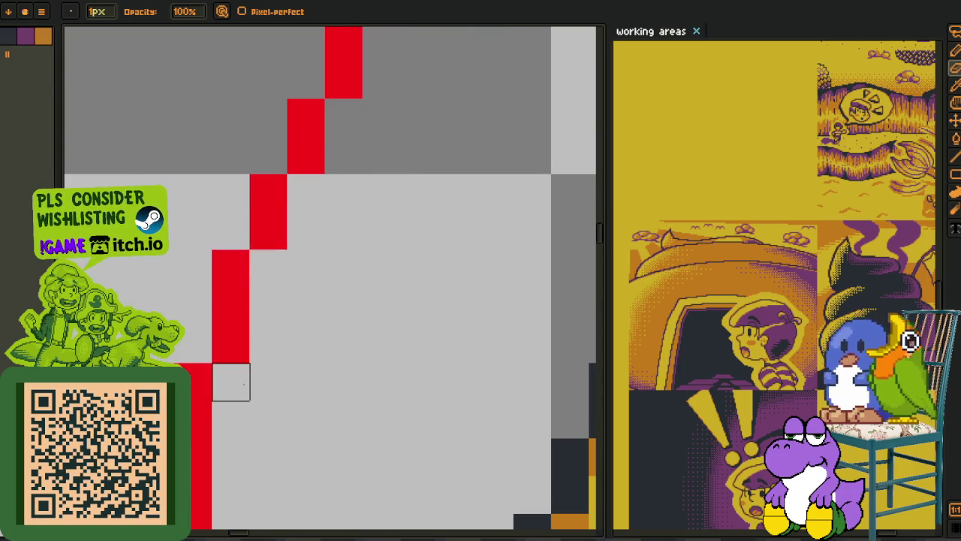
scroll(296, 388, down, 3)
scroll(283, 358, up, 2)
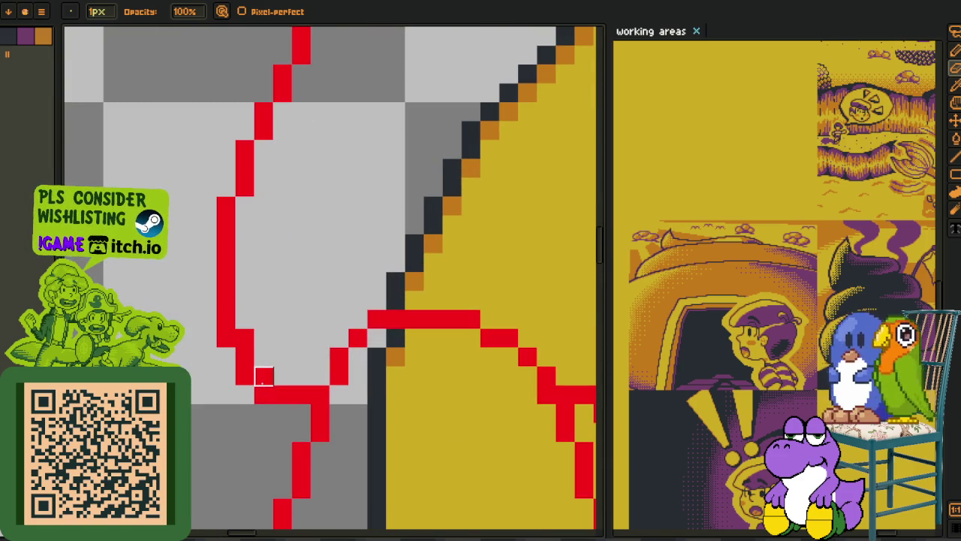
- Shorten the red column's lower end and undo an unwanted pink fill
drag(244, 375, 225, 338)
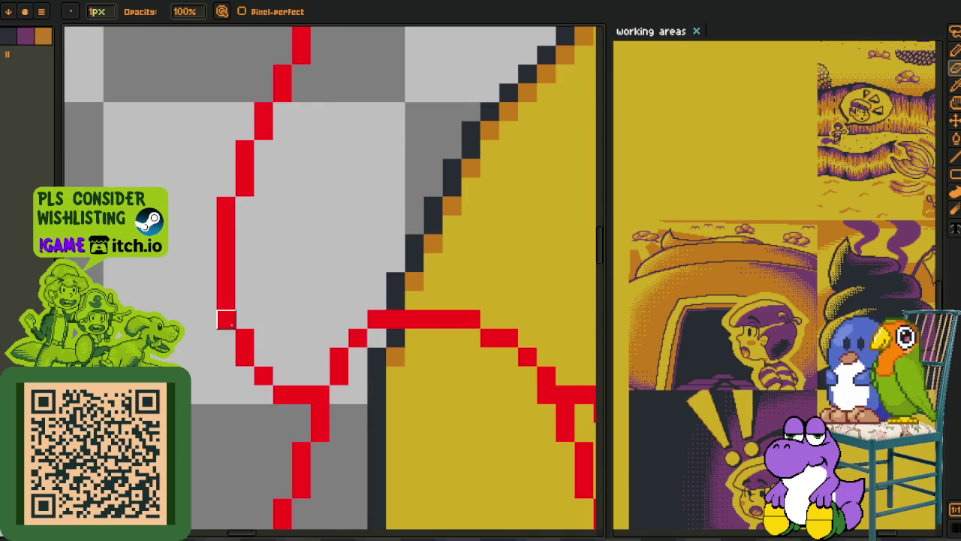
scroll(225, 319, down, 3)
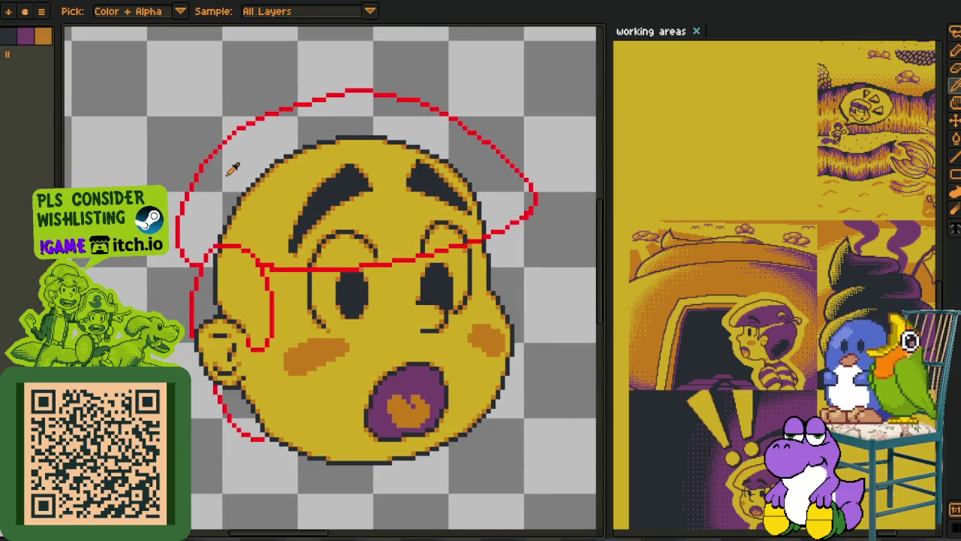
scroll(233, 289, up, 3)
drag(273, 371, 306, 172)
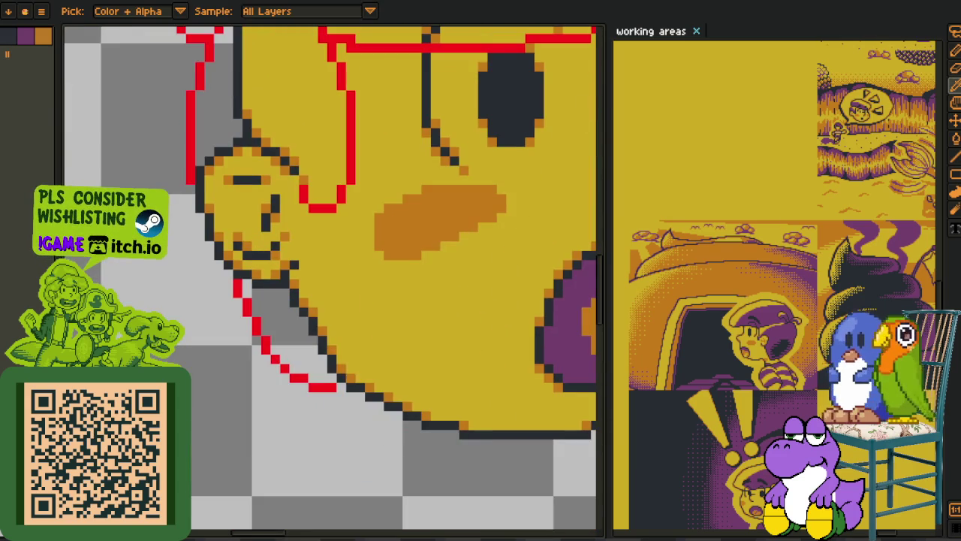
scroll(307, 225, up, 2)
key(b)
click(292, 361)
scroll(258, 317, up, 2)
key(ctrl+z)
scroll(255, 285, down, 2)
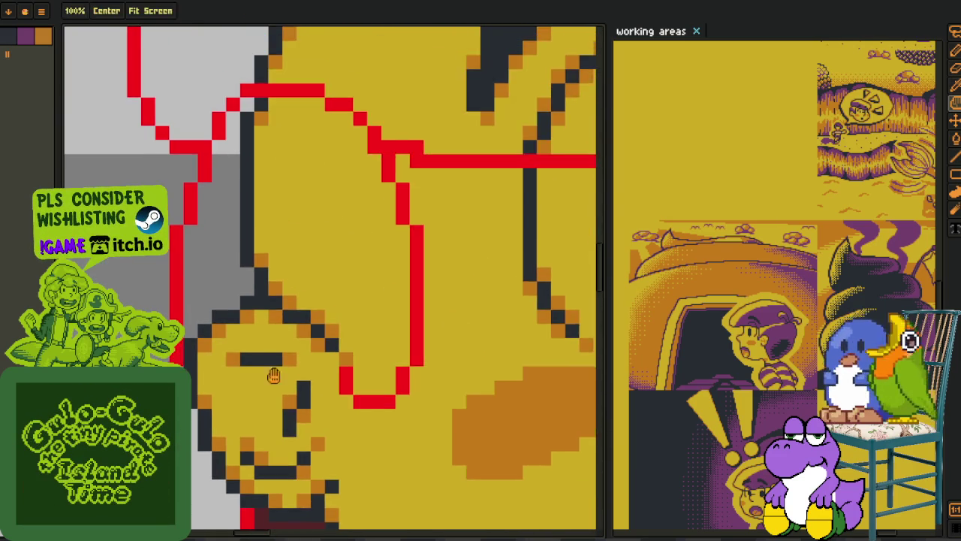
- Seal the outline gap with dark pixels and fill the area beside the ear orange
key(p)
click(235, 285)
drag(245, 282, 283, 282)
key(o)
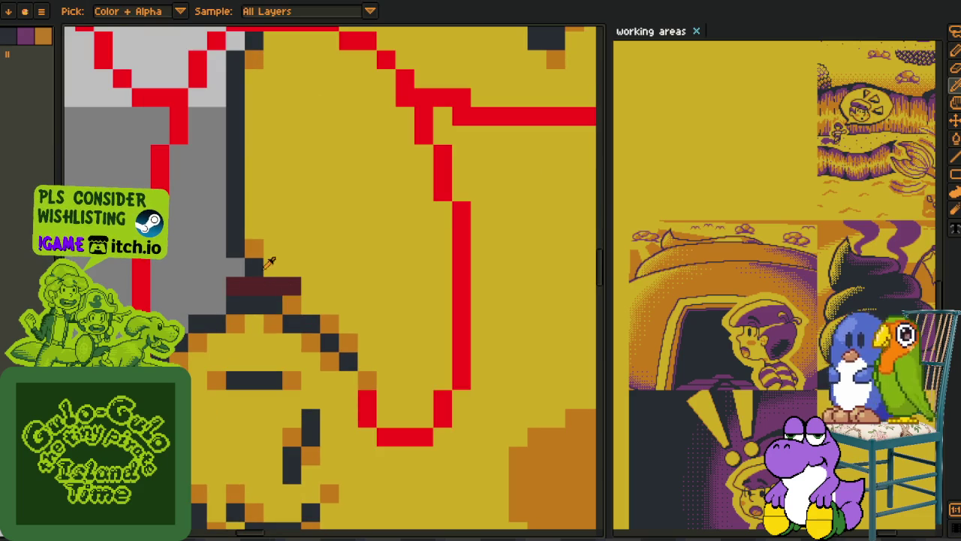
click(254, 249)
key(b)
click(296, 280)
- Recolour the outline and grey gap beside the face dark maroon
key(o)
click(254, 283)
key(b)
click(237, 248)
scroll(220, 227, down, 1)
drag(219, 227, 253, 319)
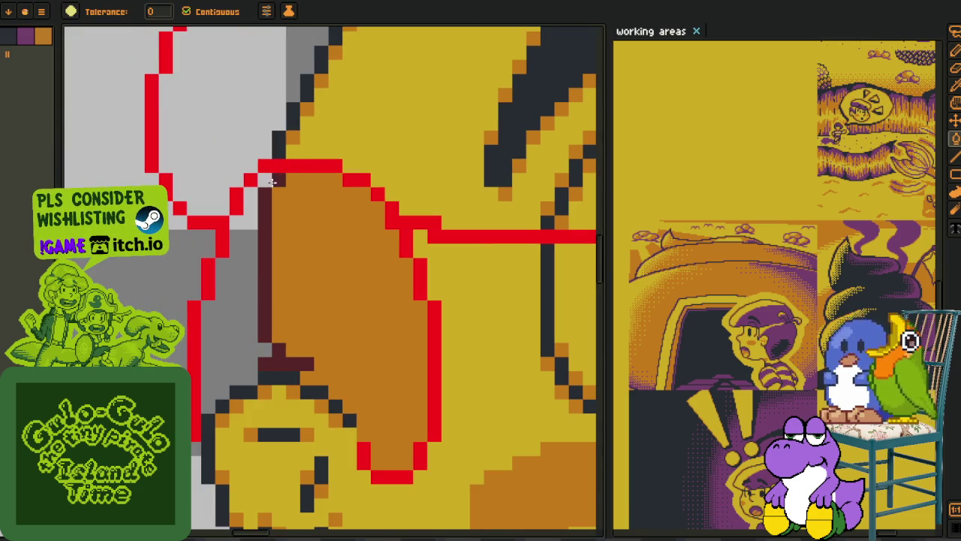
click(257, 228)
- Turn the maroon area left of the ear orange and undo the fill below the ear
scroll(258, 296, down, 1)
key(o)
click(274, 289)
key(b)
click(262, 297)
scroll(224, 349, down, 1)
key(o)
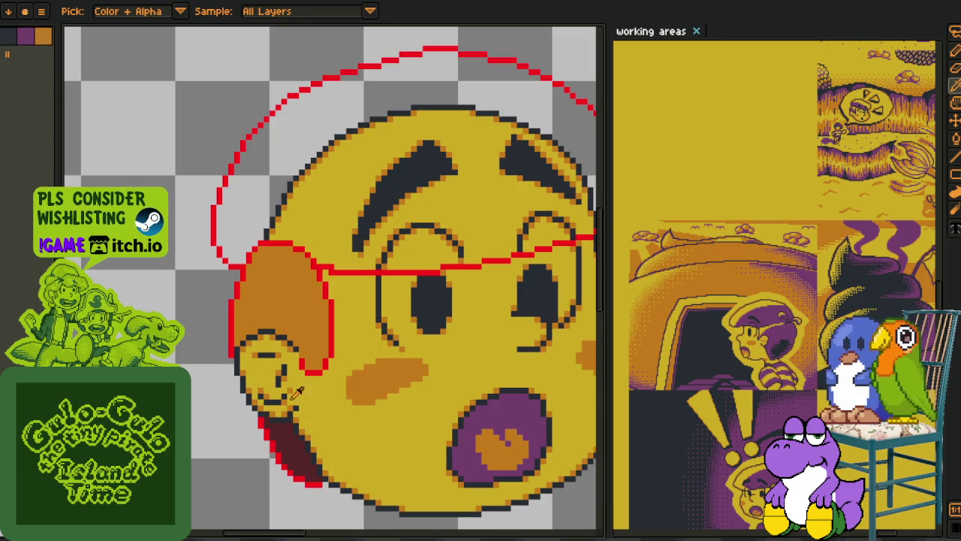
key(b)
key(ctrl+z)
- Save the drawing with Ctrl+S
scroll(302, 330, up, 3)
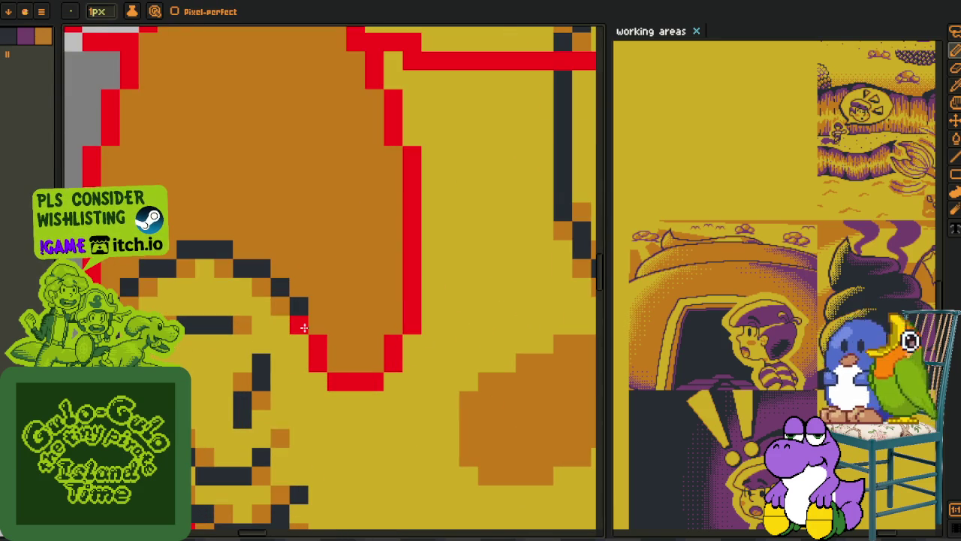
scroll(303, 327, down, 4)
scroll(263, 353, down, 2)
key(ctrl+s)
key(o)
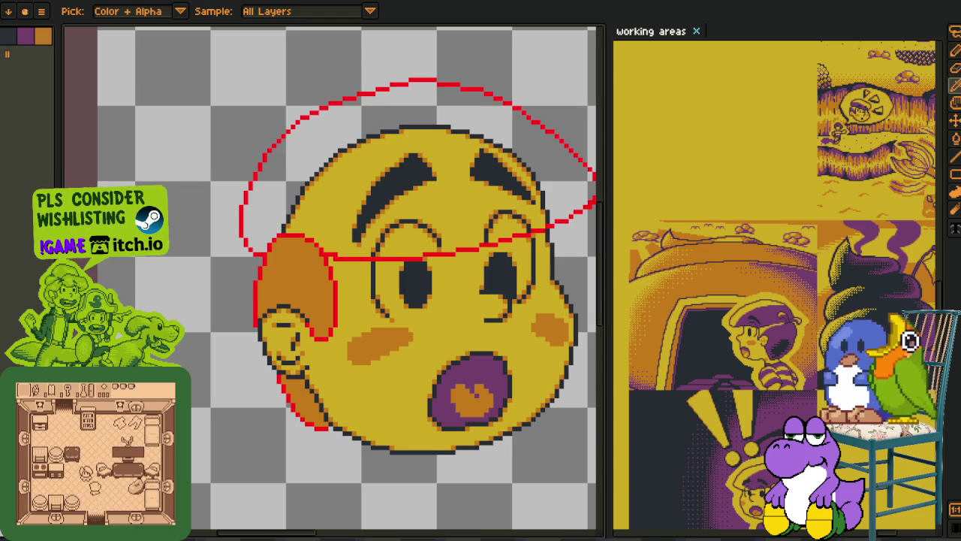
scroll(323, 290, up, 1)
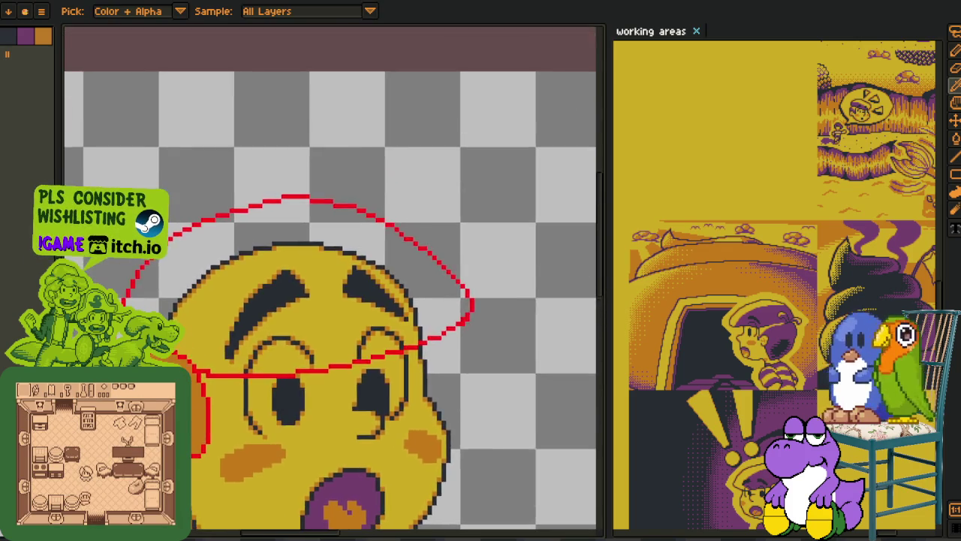
scroll(225, 285, up, 1)
key(g)
click(123, 270)
scroll(135, 272, down, 2)
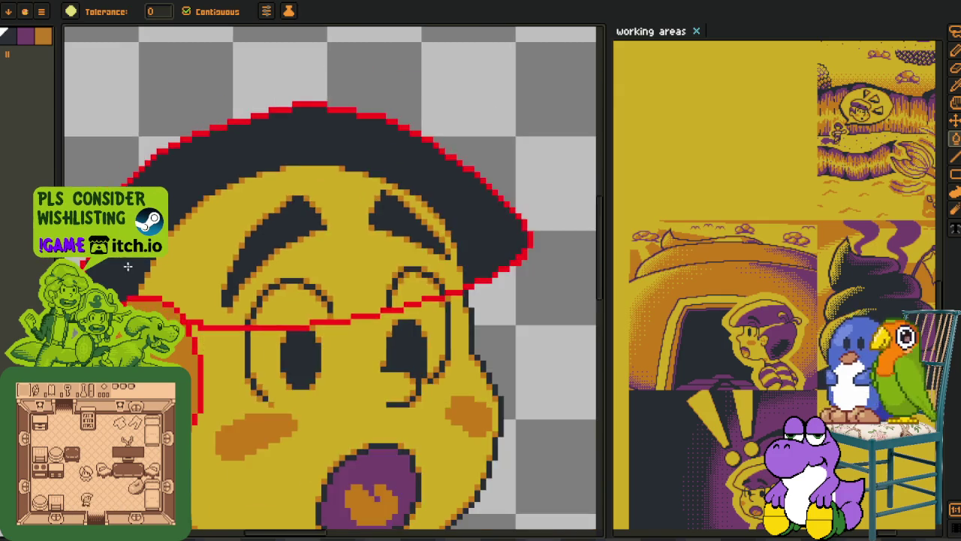
scroll(165, 275, up, 2)
key(o)
click(171, 275)
key(g)
click(169, 256)
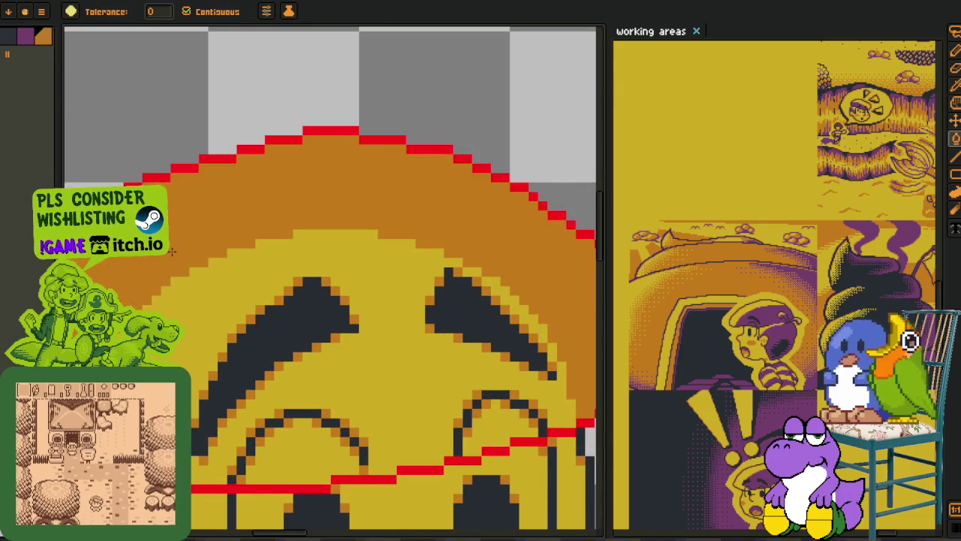
scroll(168, 256, down, 1)
key(o)
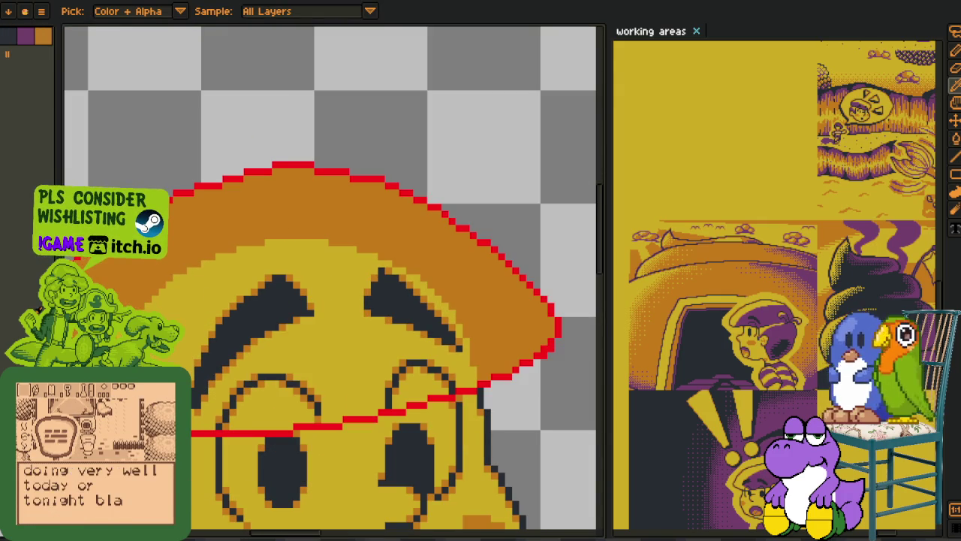
key(g)
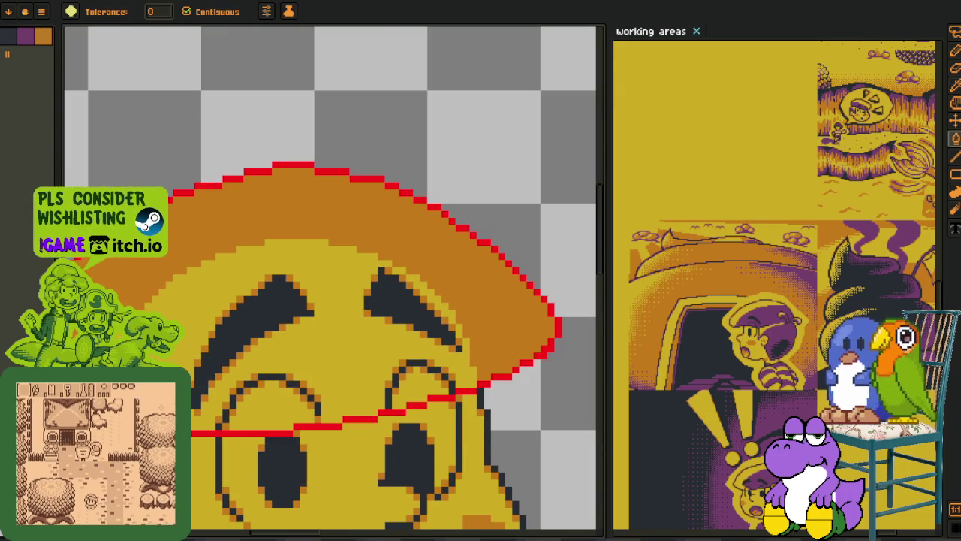
click(175, 260)
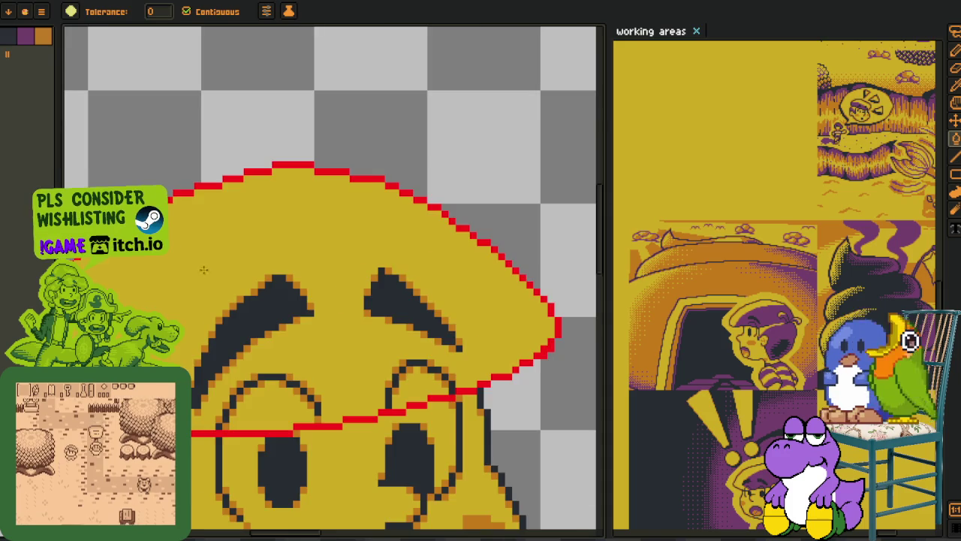
key(o)
scroll(215, 320, up, 1)
key(g)
click(301, 188)
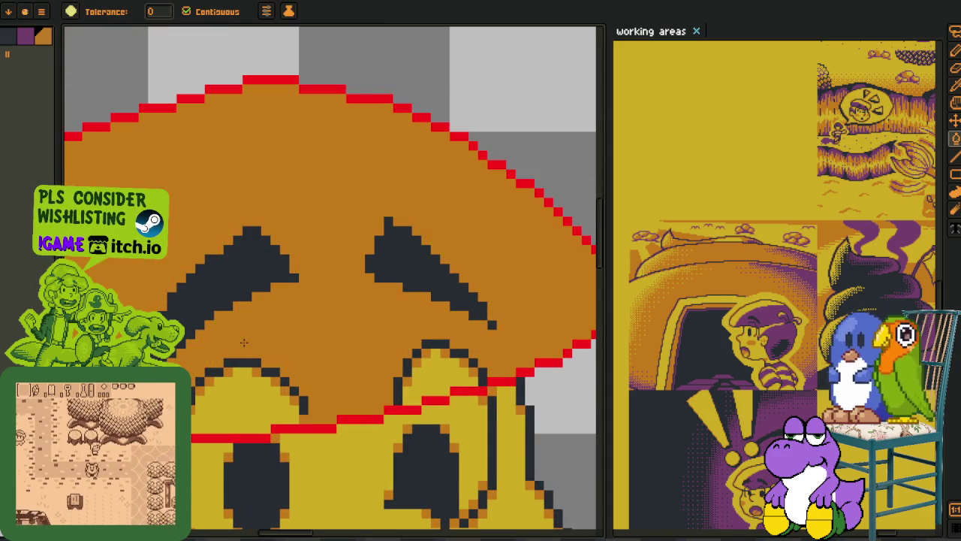
click(248, 399)
click(439, 376)
scroll(428, 381, down, 1)
scroll(427, 380, down, 1)
key(o)
click(180, 353)
scroll(180, 353, up, 1)
key(g)
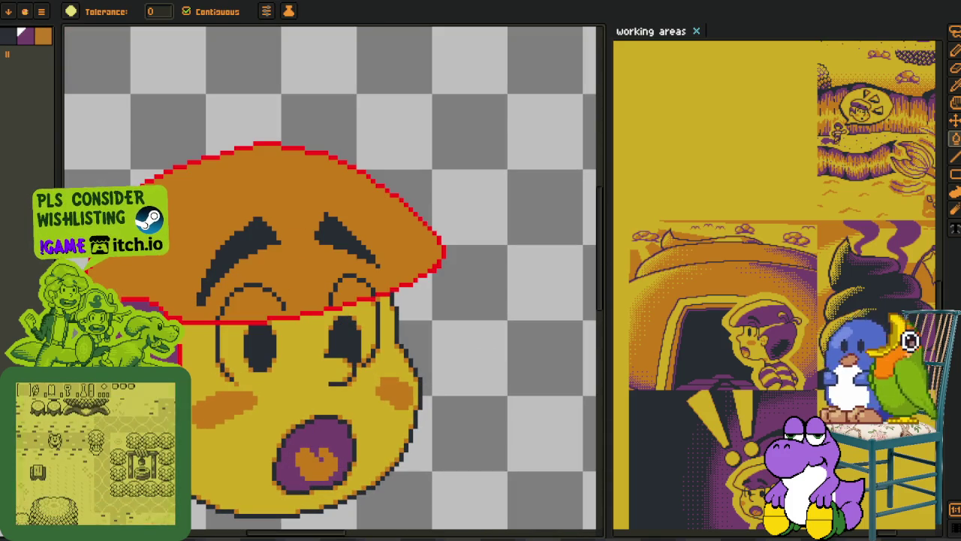
click(279, 203)
scroll(338, 289, down, 1)
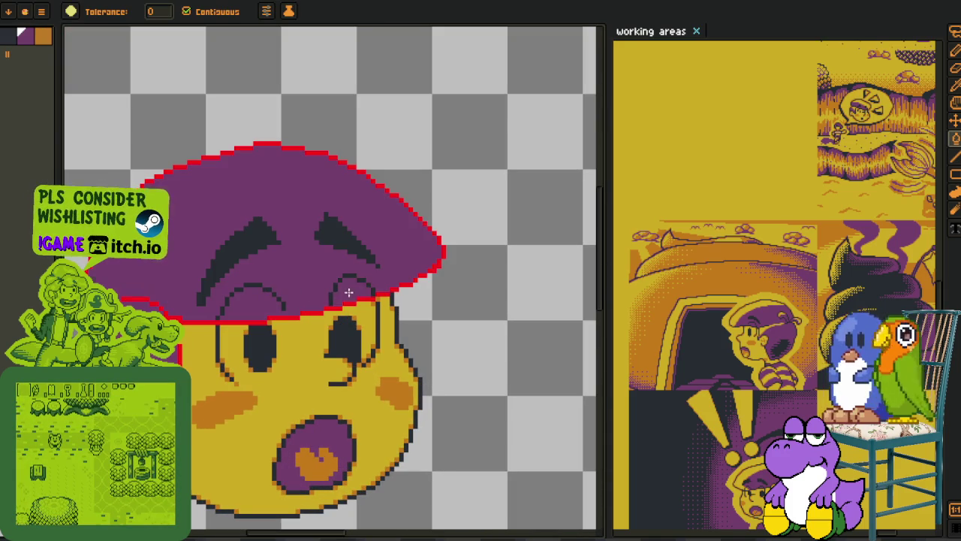
key(o)
scroll(401, 270, down, 1)
scroll(369, 275, up, 1)
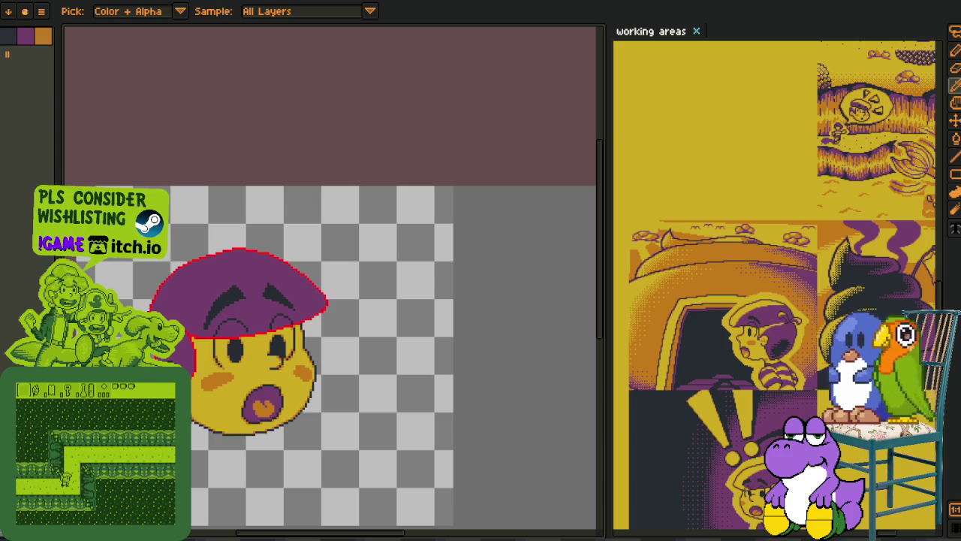
- Add red pixels along the brim's lower edge, then undo them
scroll(205, 419, up, 1)
scroll(263, 375, up, 1)
scroll(359, 321, up, 2)
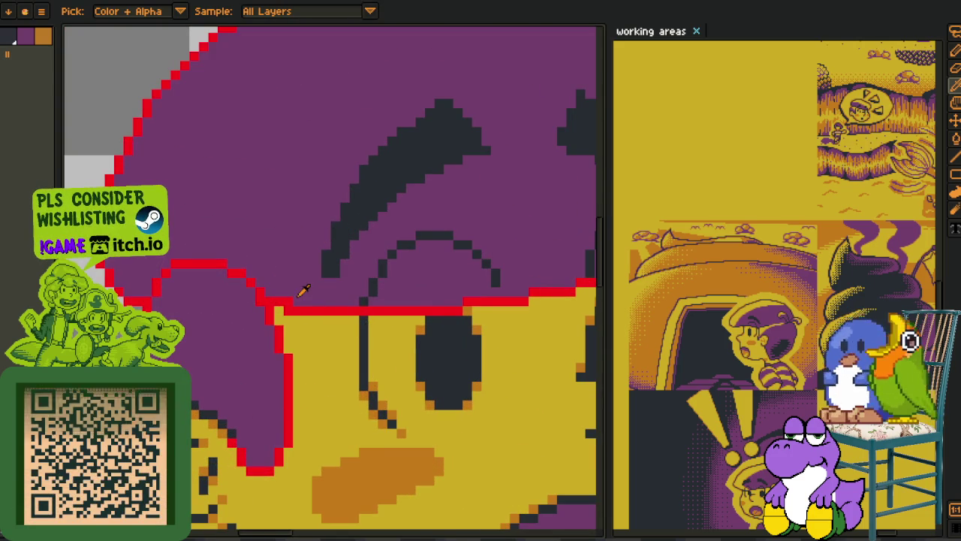
key(v)
key(b)
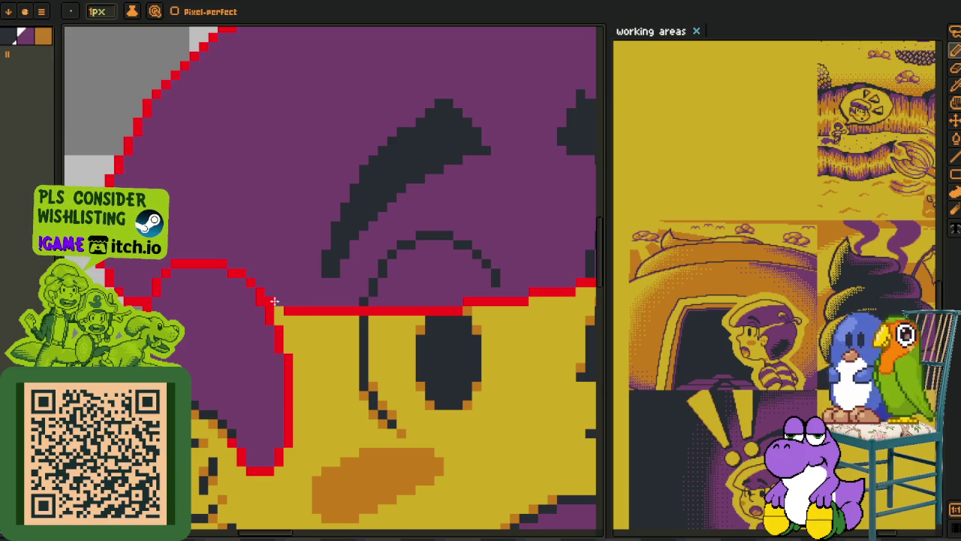
scroll(270, 299, up, 2)
mouse_move(289, 340)
mouse_down()
mouse_move(363, 341)
mouse_move(290, 338)
mouse_up()
key(ctrl+z)
- Try replacing the cap's purple with yellow via Replace Color, then undo it
scroll(301, 338, down, 4)
scroll(330, 252, down, 3)
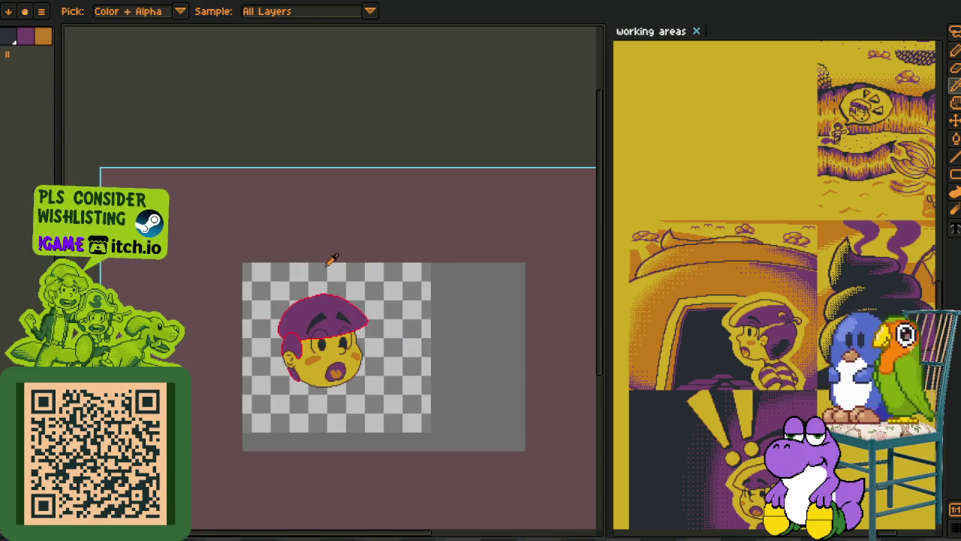
scroll(334, 294, up, 3)
scroll(279, 468, up, 1)
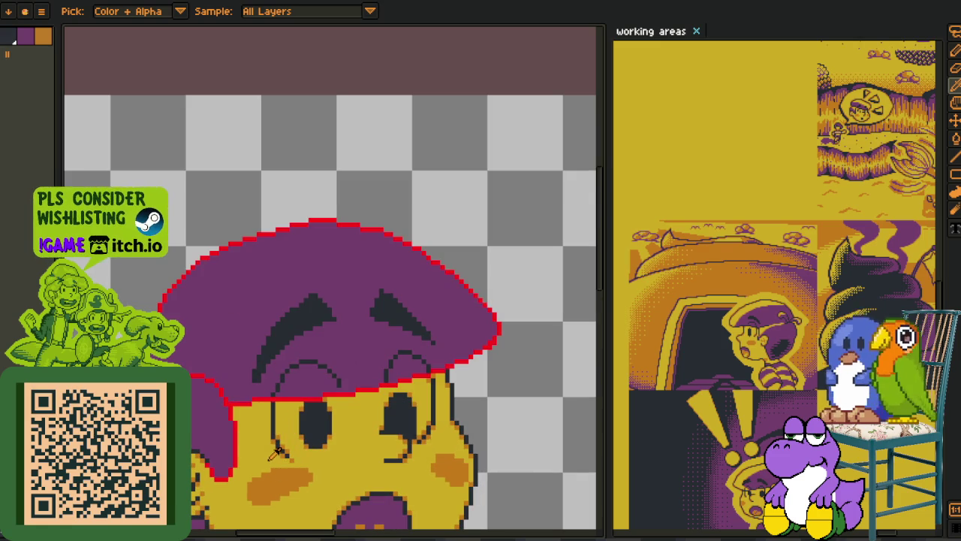
key(shift+r)
click(382, 426)
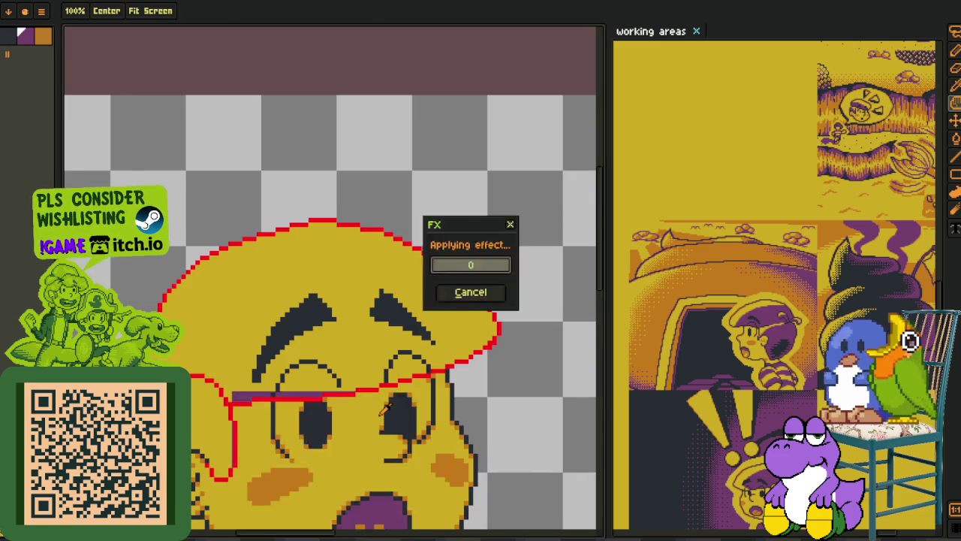
scroll(440, 404, down, 2)
scroll(451, 400, up, 1)
key(ctrl+z)
scroll(360, 420, up, 3)
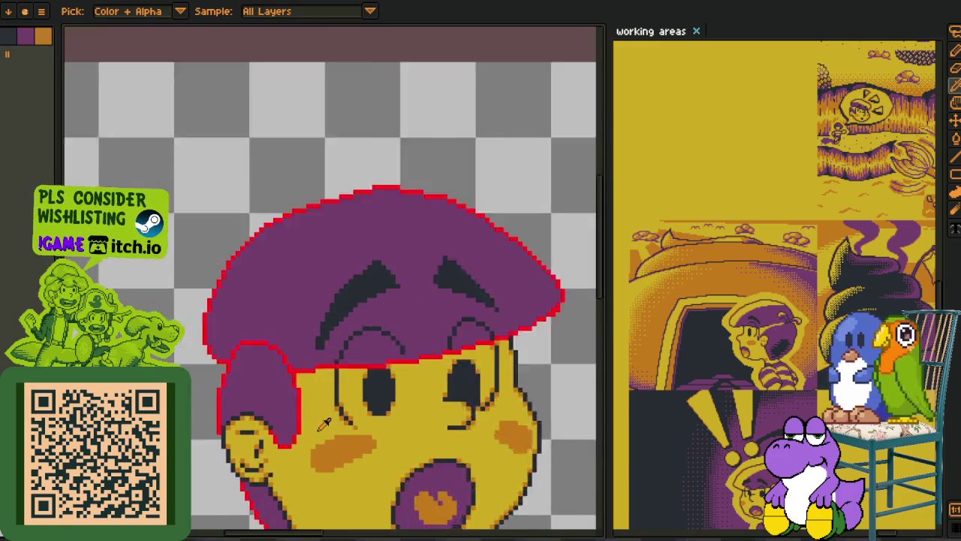
scroll(316, 360, up, 1)
key(b)
scroll(278, 316, up, 1)
scroll(247, 278, up, 1)
scroll(225, 263, up, 1)
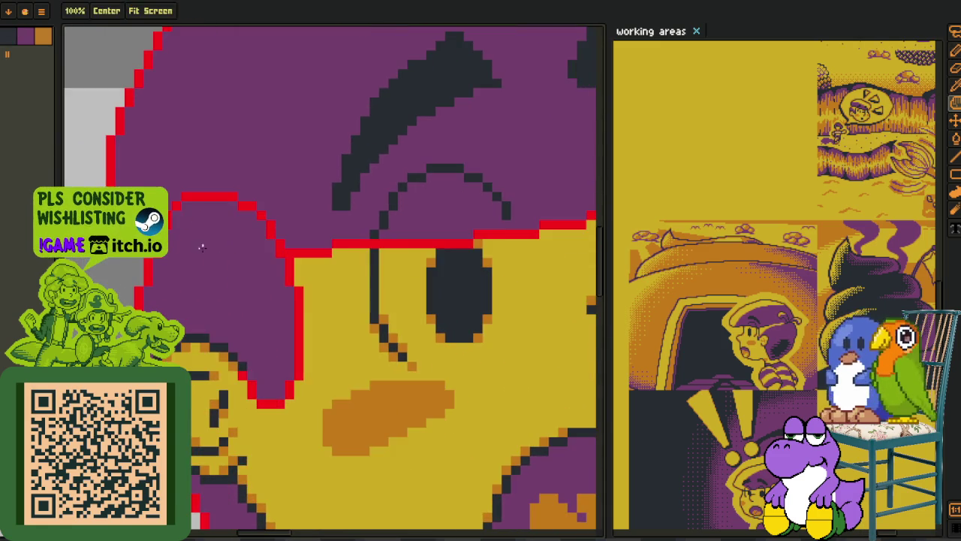
- Draw two yellow lines down the cap's left flap and fill the strip between them yellow
scroll(199, 225, up, 1)
mouse_move(193, 195)
mouse_down()
mouse_move(225, 214)
mouse_move(286, 296)
mouse_up()
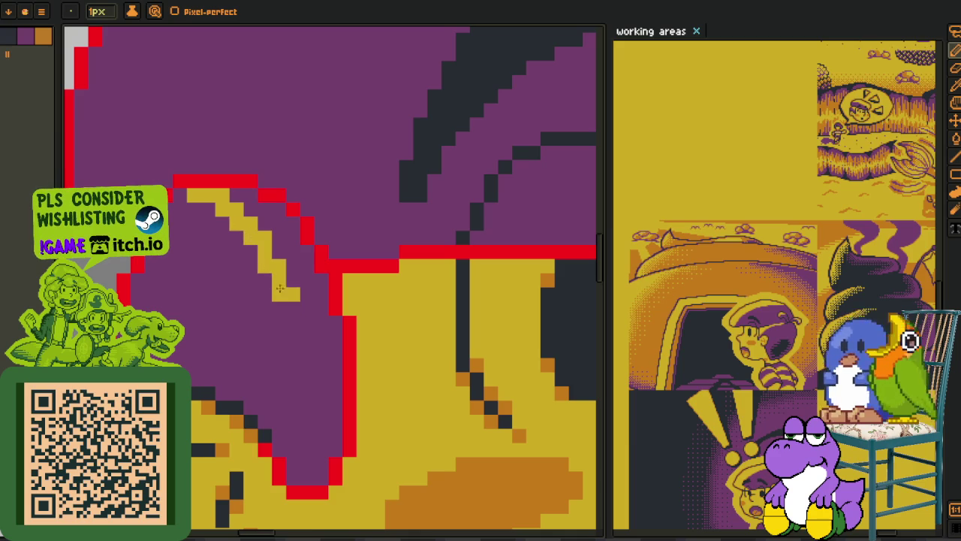
drag(262, 246, 317, 381)
drag(296, 321, 308, 463)
key(g)
click(322, 393)
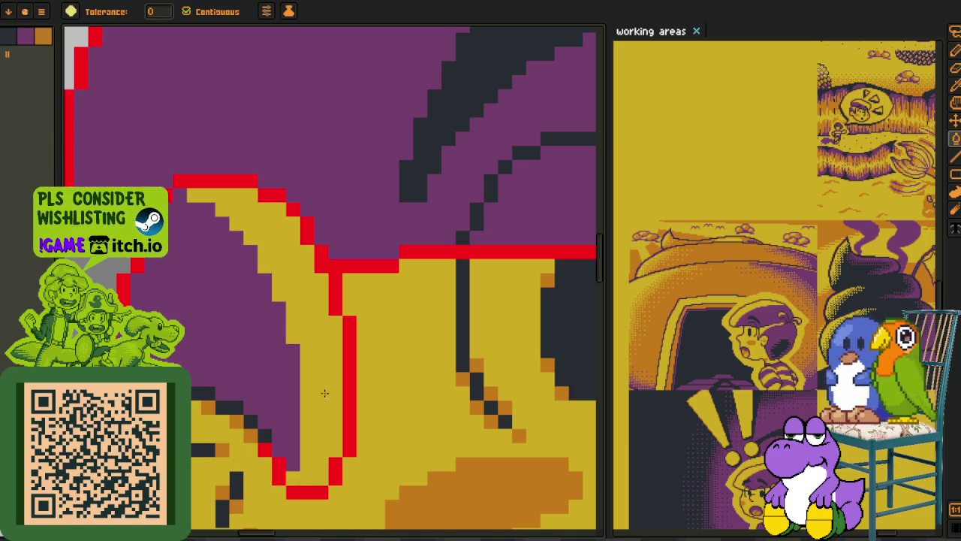
scroll(322, 393, down, 2)
scroll(360, 338, down, 1)
scroll(376, 325, down, 1)
scroll(376, 325, up, 1)
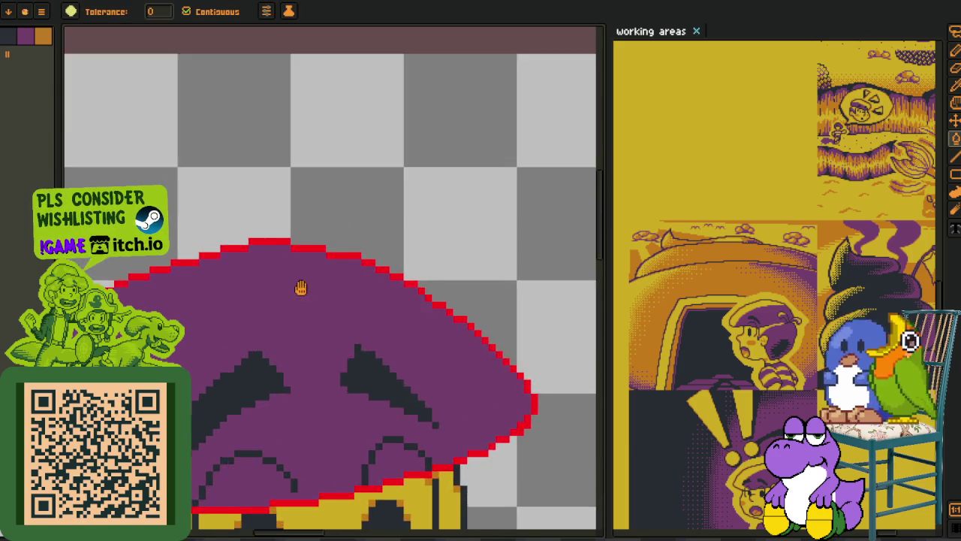
- Draw yellow lines along the cap's upper rim and right side, covering strays with purple
key(b)
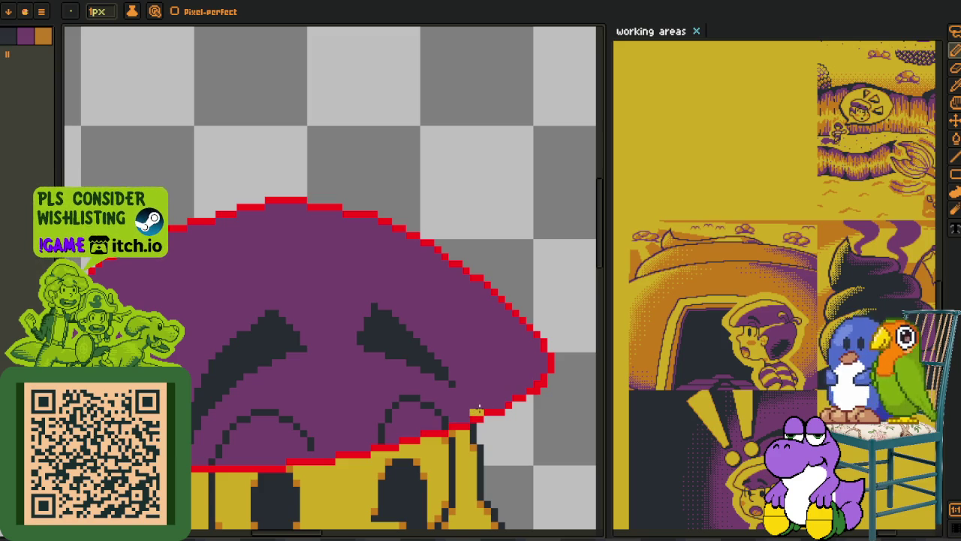
drag(479, 406, 475, 328)
key(ctrl+z)
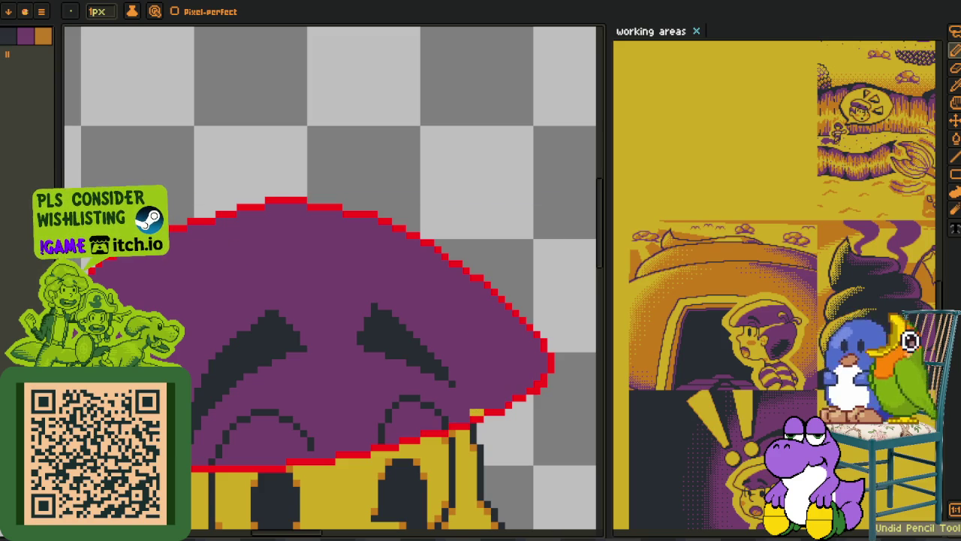
mouse_move(203, 236)
mouse_down()
mouse_move(450, 305)
mouse_move(488, 398)
mouse_up()
scroll(439, 293, up, 1)
mouse_move(495, 334)
mouse_down()
mouse_move(492, 421)
mouse_move(435, 492)
mouse_up()
scroll(485, 389, up, 1)
alt+click(458, 401)
mouse_move(466, 395)
mouse_down()
mouse_move(473, 337)
mouse_move(487, 361)
mouse_move(467, 307)
mouse_up()
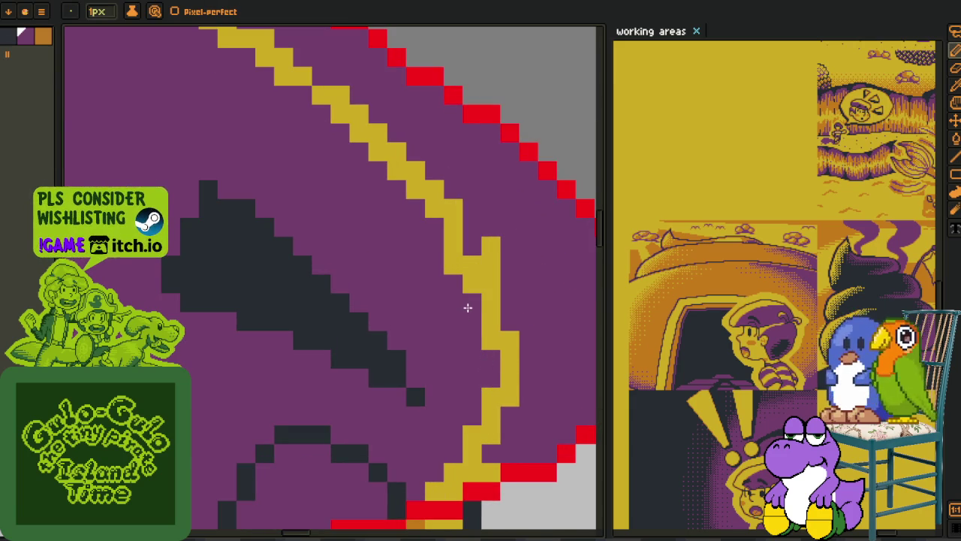
- Fill the yellow rim band at the cap's right tip
alt+click(493, 275)
key(f)
scroll(481, 255, down, 3)
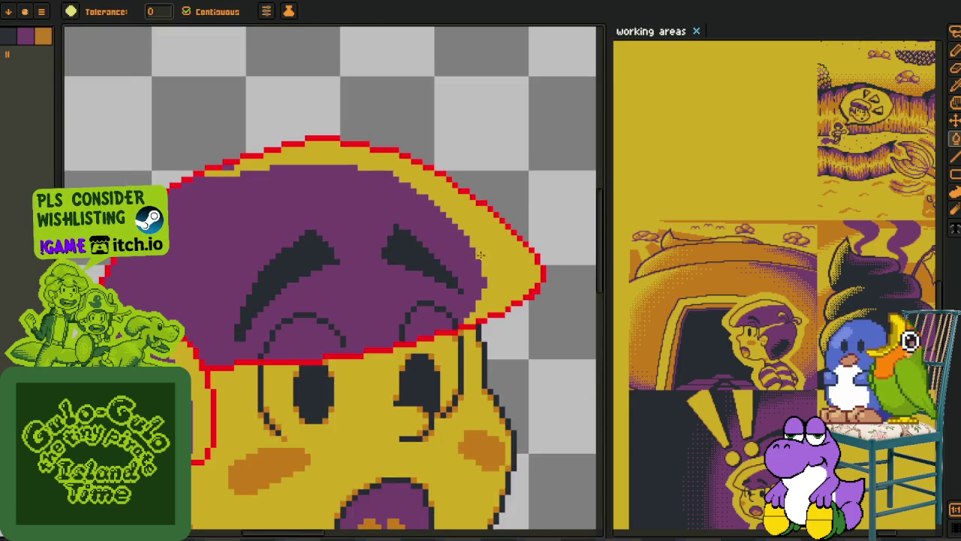
scroll(232, 237, up, 3)
drag(251, 236, 337, 313)
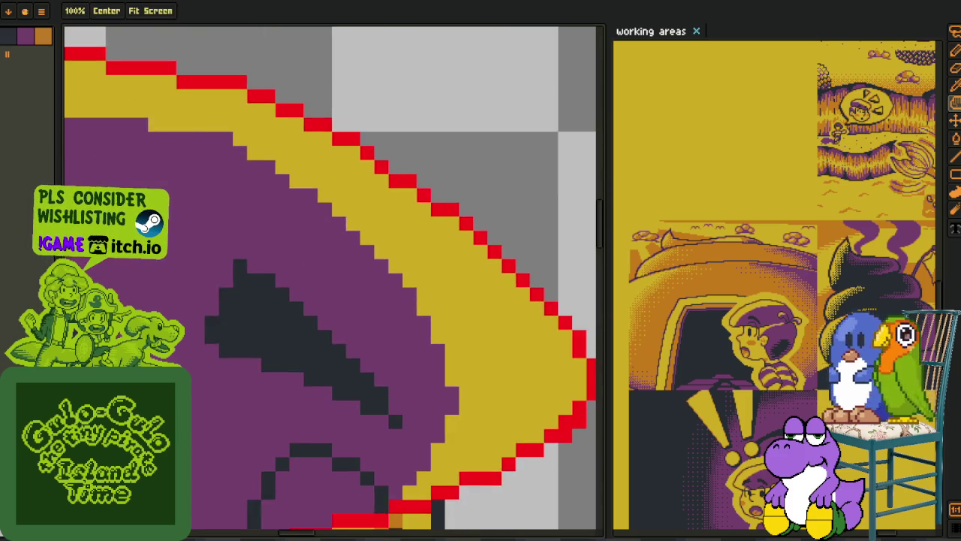
alt+click(388, 348)
key(b)
scroll(397, 357, down, 3)
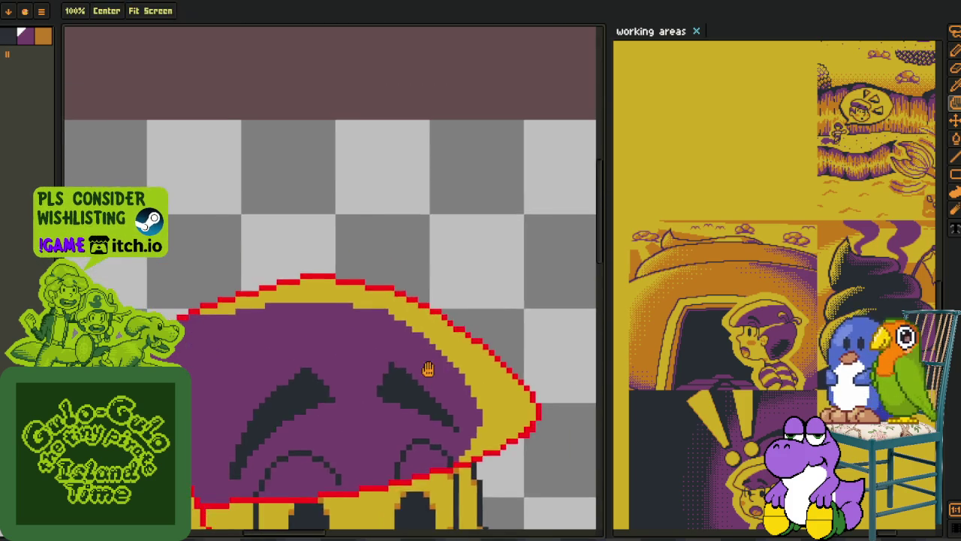
scroll(413, 335, up, 3)
scroll(279, 240, down, 2)
scroll(303, 301, up, 2)
scroll(312, 326, down, 2)
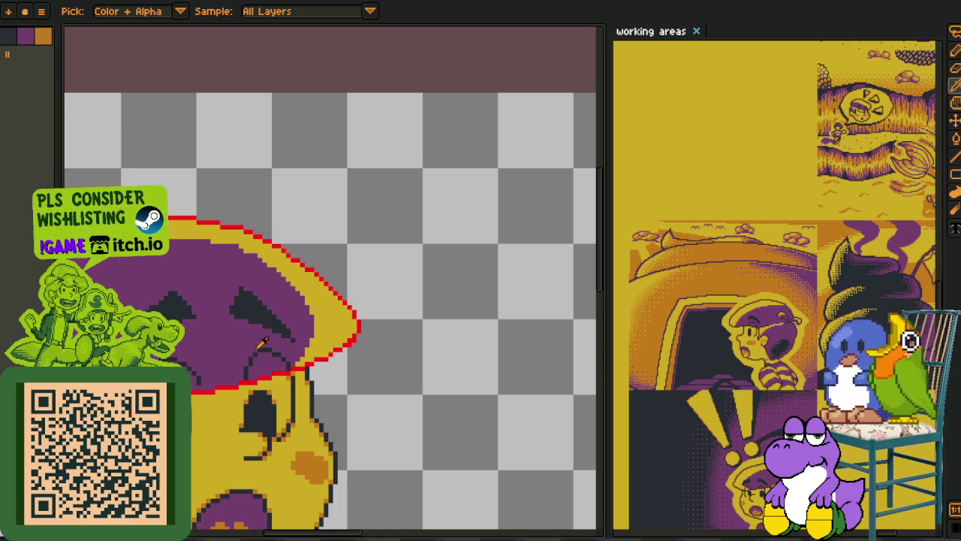
- Zoom in and trim the yellow band on the cap's right rim with purple pixels
scroll(263, 344, down, 2)
key(z)
scroll(301, 168, up, 2)
scroll(333, 232, up, 1)
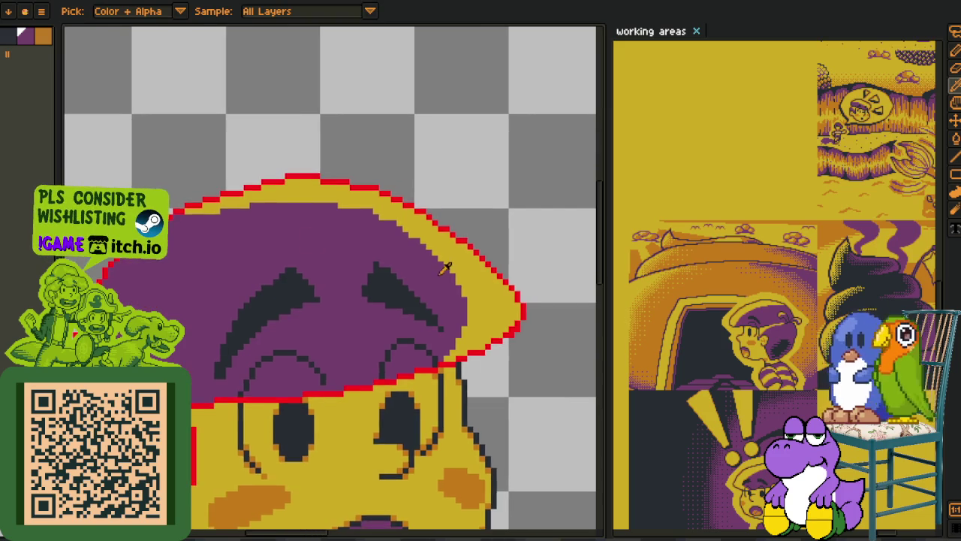
scroll(418, 265, up, 2)
key(b)
mouse_move(416, 410)
mouse_down()
mouse_move(457, 346)
mouse_move(446, 276)
mouse_move(435, 347)
mouse_up()
mouse_move(465, 401)
mouse_down()
mouse_move(447, 327)
mouse_move(422, 317)
mouse_move(521, 441)
mouse_move(430, 352)
mouse_up()
mouse_move(463, 398)
mouse_down()
mouse_move(450, 353)
mouse_move(342, 256)
mouse_move(447, 342)
mouse_move(363, 278)
mouse_up()
- Thin the yellow band at the top of the cap rim with purple
scroll(363, 278, down, 1)
scroll(321, 275, up, 1)
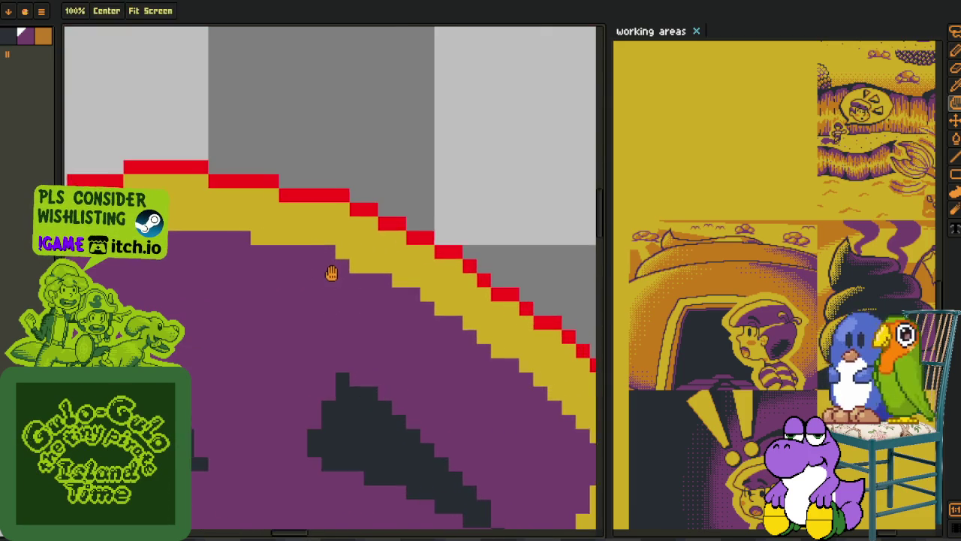
scroll(318, 273, down, 1)
scroll(208, 252, up, 1)
mouse_move(208, 252)
mouse_down()
mouse_move(263, 277)
mouse_move(378, 256)
mouse_move(219, 253)
mouse_move(397, 241)
mouse_move(223, 237)
mouse_move(299, 259)
mouse_move(404, 323)
mouse_move(225, 214)
mouse_move(389, 351)
mouse_move(332, 425)
mouse_move(369, 382)
mouse_up()
click(261, 279)
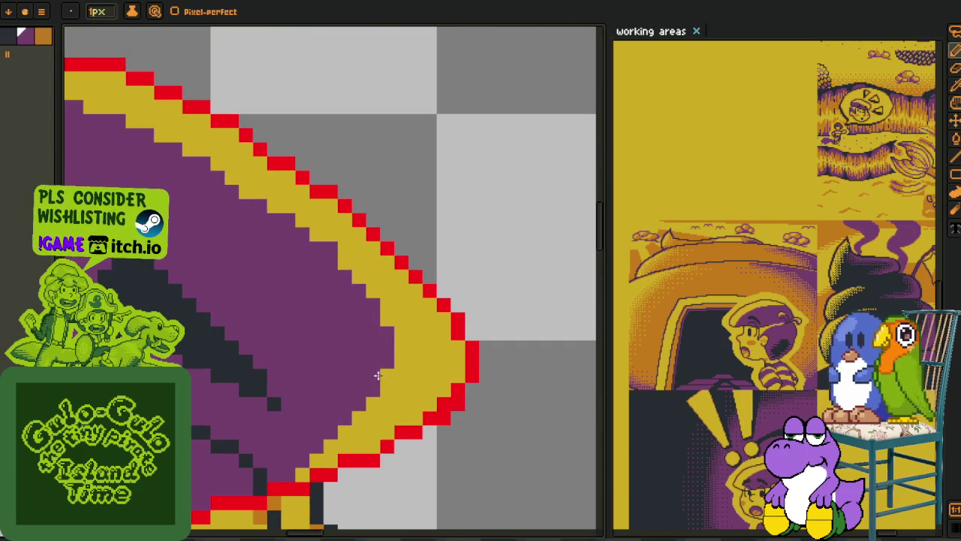
- Pick orange and add shading pixels along the yellow band's inner edge
scroll(380, 374, down, 3)
scroll(387, 383, down, 3)
key(i)
scroll(359, 451, up, 2)
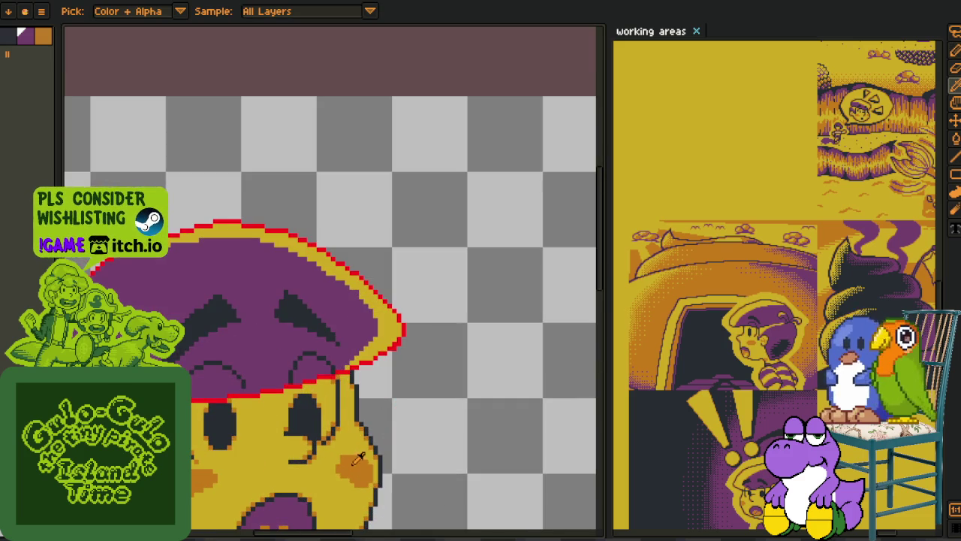
scroll(367, 363, up, 3)
key(b)
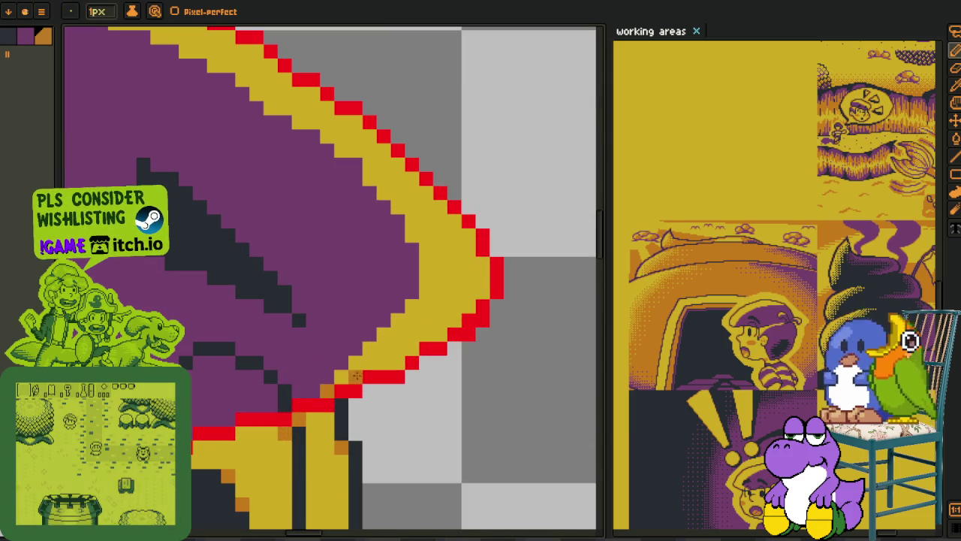
click(383, 334)
click(399, 321)
click(412, 347)
click(412, 305)
click(481, 291)
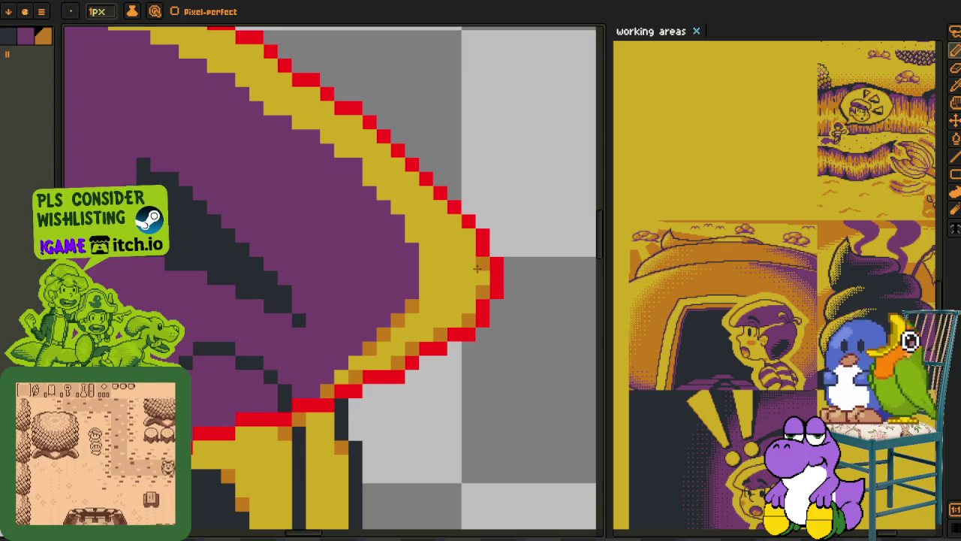
- Draw orange pixels along the yellow band's edge up to the rim's upper part
mouse_move(452, 224)
mouse_down()
mouse_move(482, 322)
mouse_move(384, 223)
mouse_up()
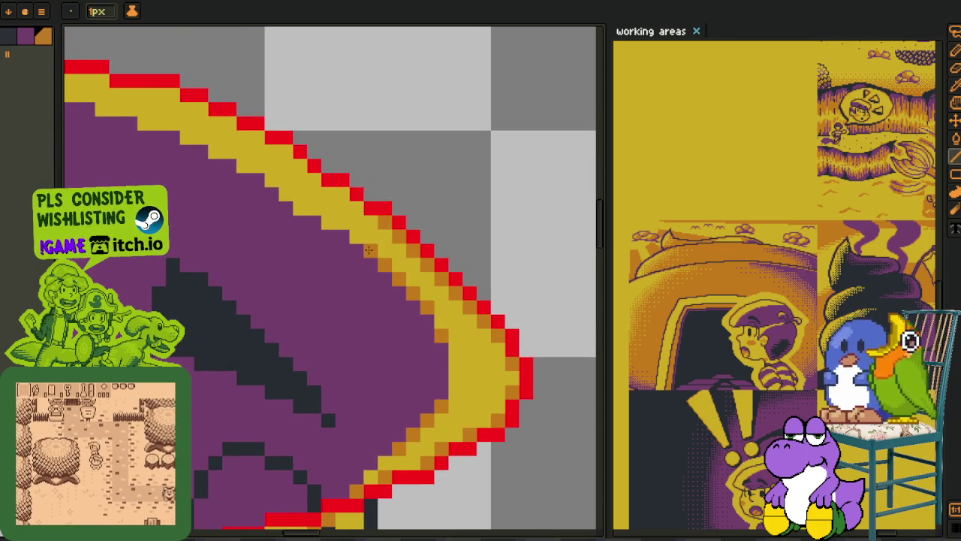
drag(356, 237, 448, 304)
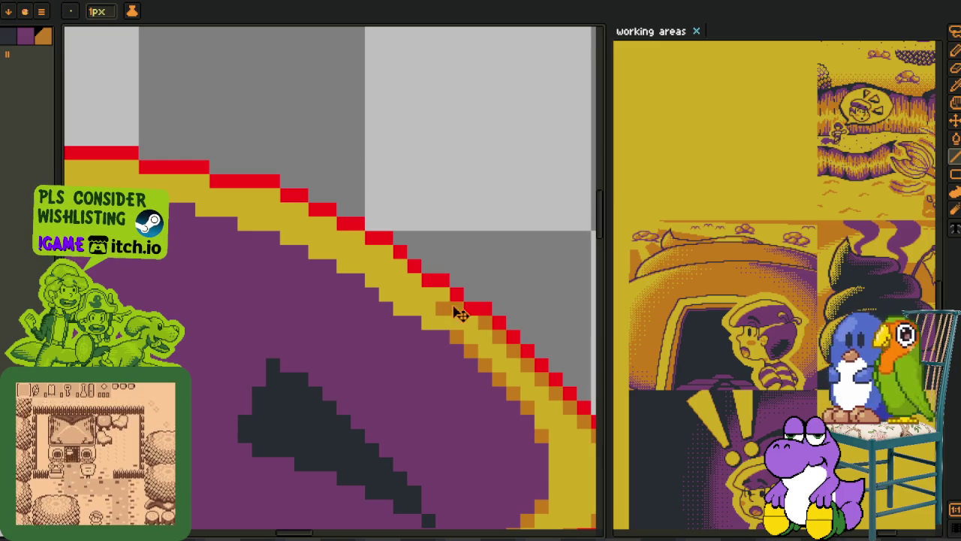
key(ctrl+z)
mouse_move(432, 321)
mouse_down()
mouse_move(436, 292)
mouse_move(361, 272)
mouse_move(338, 223)
mouse_up()
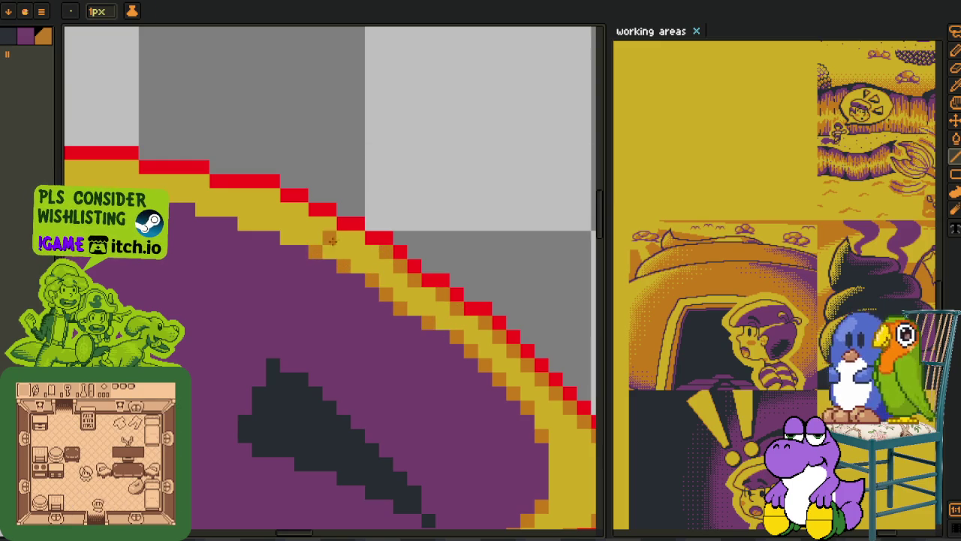
mouse_move(331, 223)
mouse_down()
mouse_move(302, 208)
mouse_move(245, 224)
mouse_move(211, 187)
mouse_up()
click(202, 181)
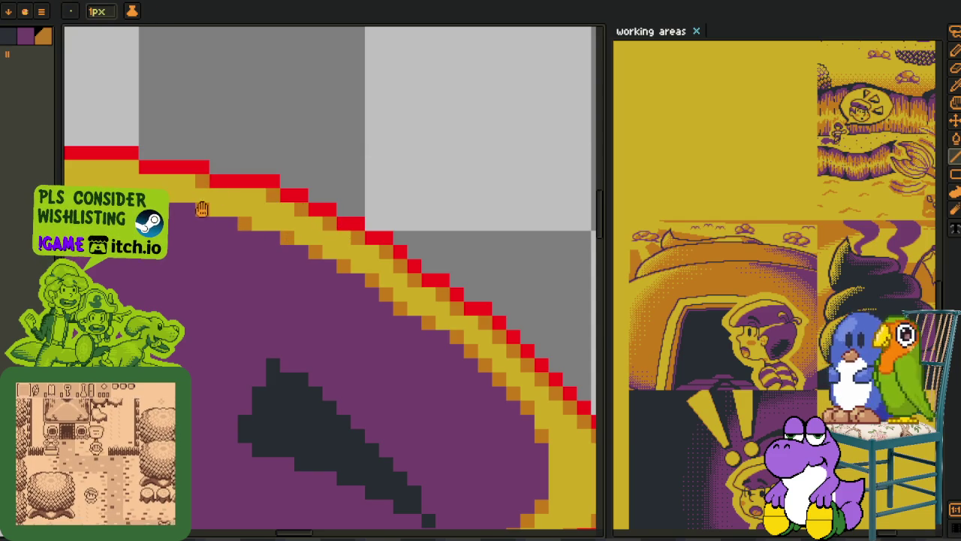
drag(245, 275, 399, 338)
- Extend the red outline by one pixel and add orange shading pixels on the right rim
key(i)
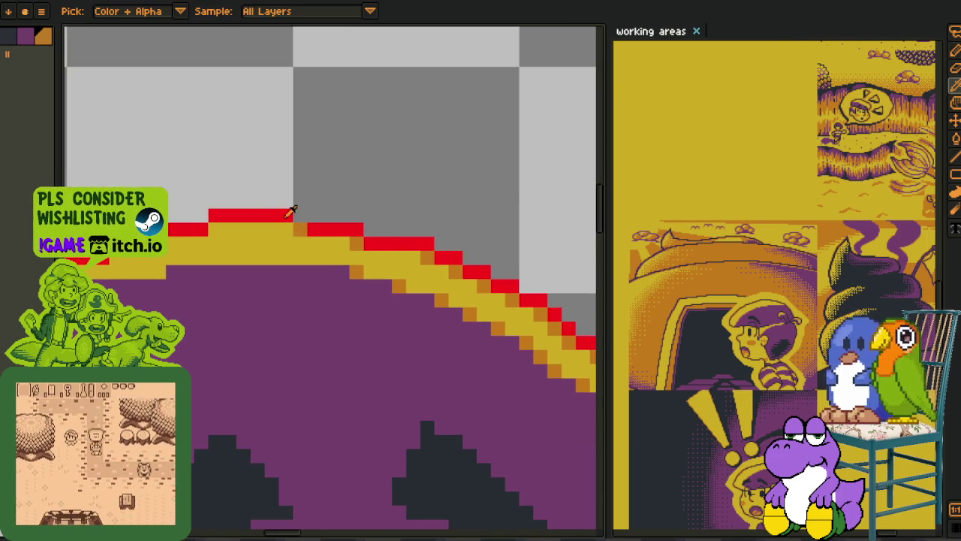
click(299, 216)
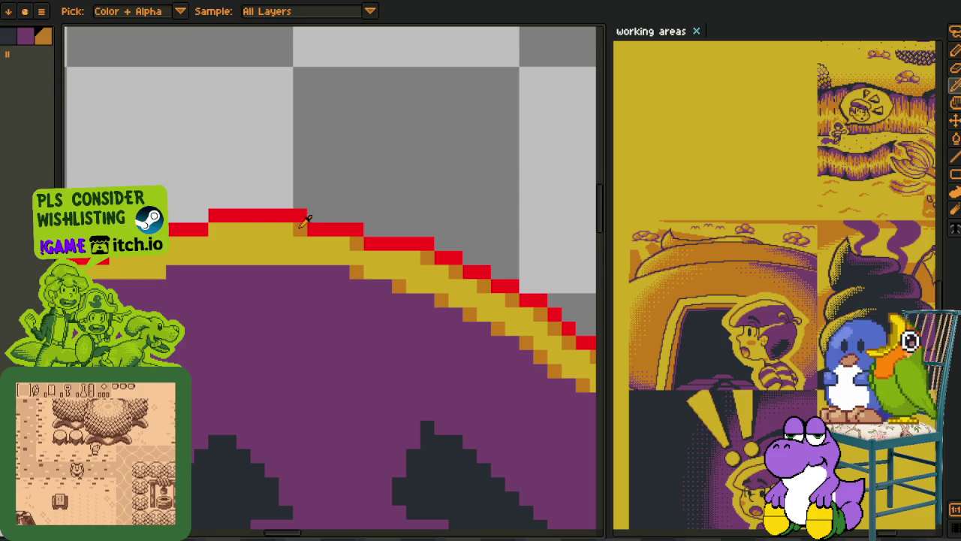
key(b)
drag(149, 251, 370, 245)
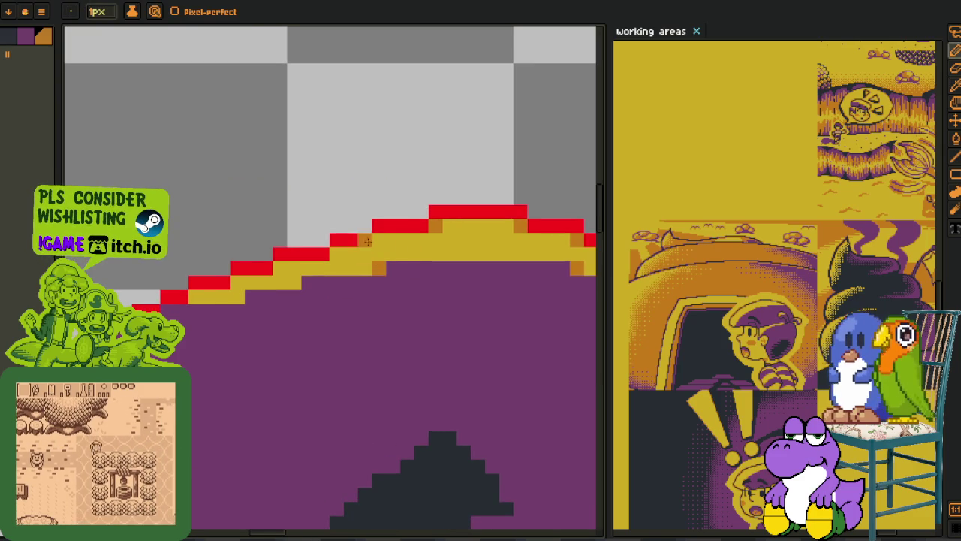
click(379, 238)
click(336, 254)
click(295, 282)
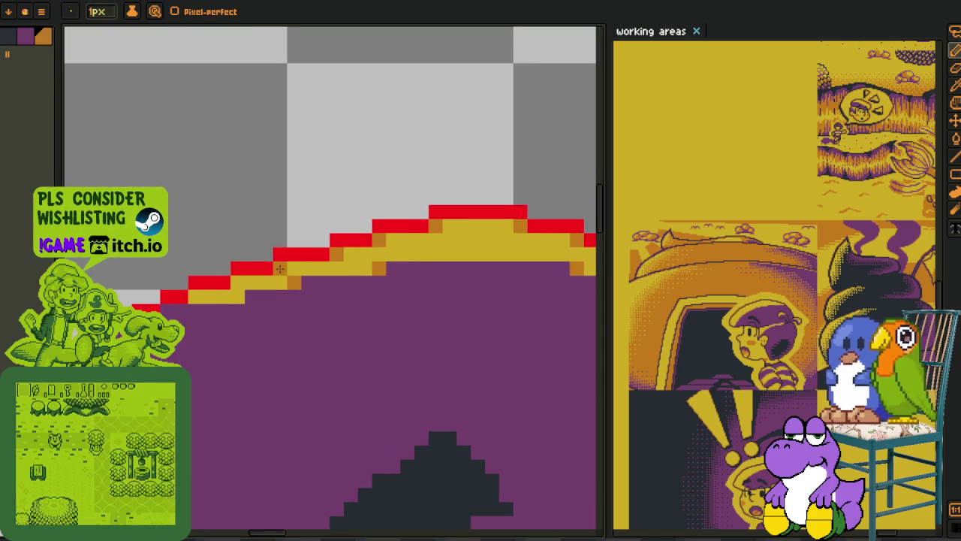
key(ctrl+z)
click(237, 296)
- Replace the red outline colour with a dark colour
key(i)
scroll(197, 296, down, 4)
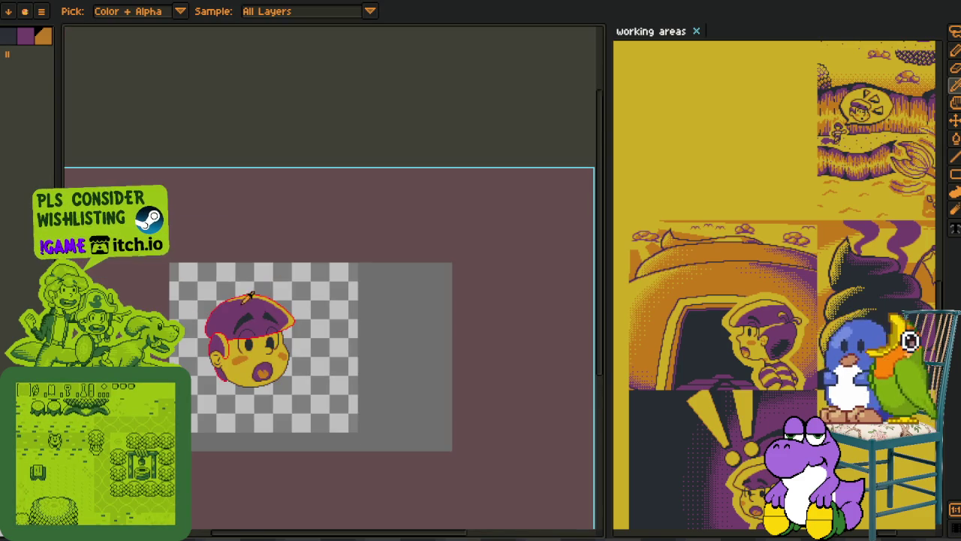
scroll(281, 275, up, 3)
scroll(286, 254, up, 1)
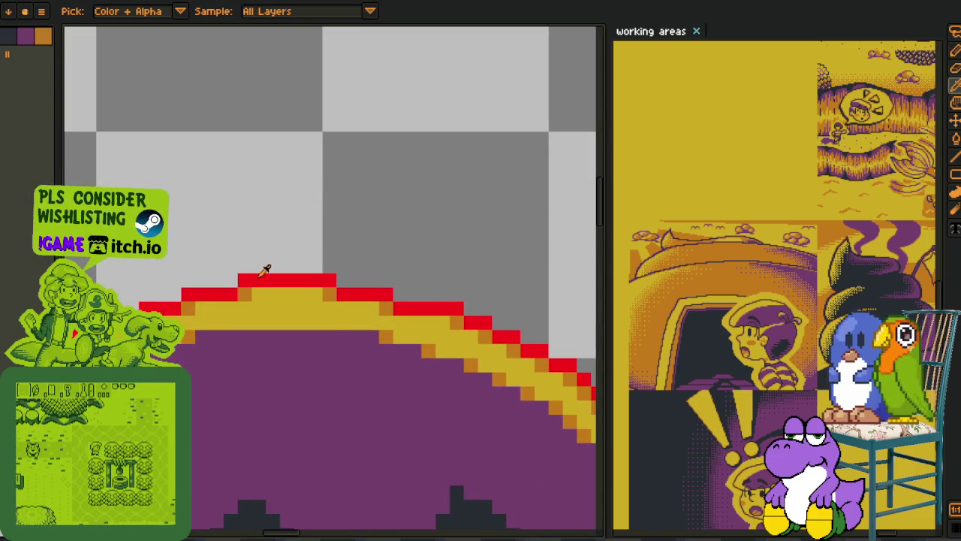
scroll(259, 267, down, 2)
scroll(232, 259, up, 1)
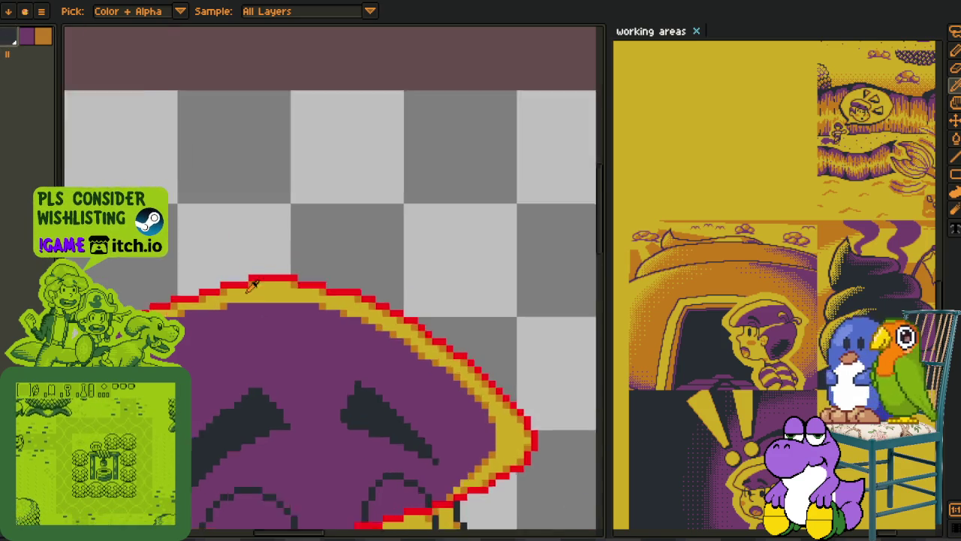
scroll(233, 259, up, 2)
key(shift+r)
click(382, 419)
scroll(368, 316, down, 1)
- Rename the current layer to 'head' and save the sprite
scroll(365, 308, down, 2)
key(Tab)
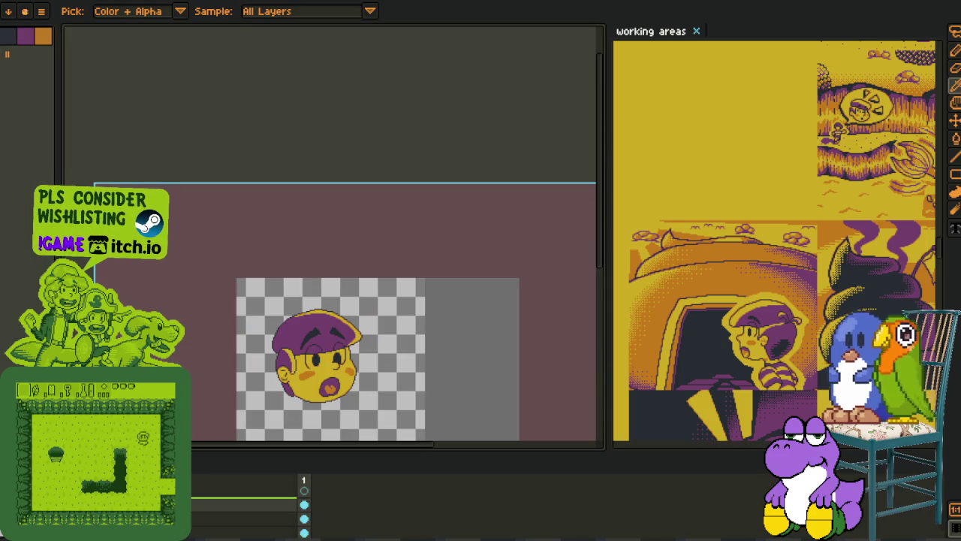
key(shift+p)
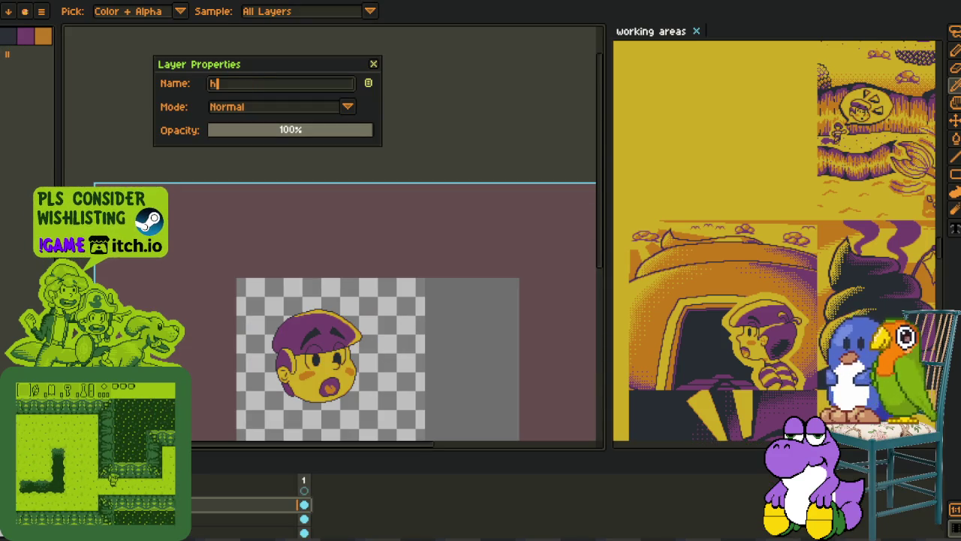
text(head)
key(Return)
key(ctrl+s)
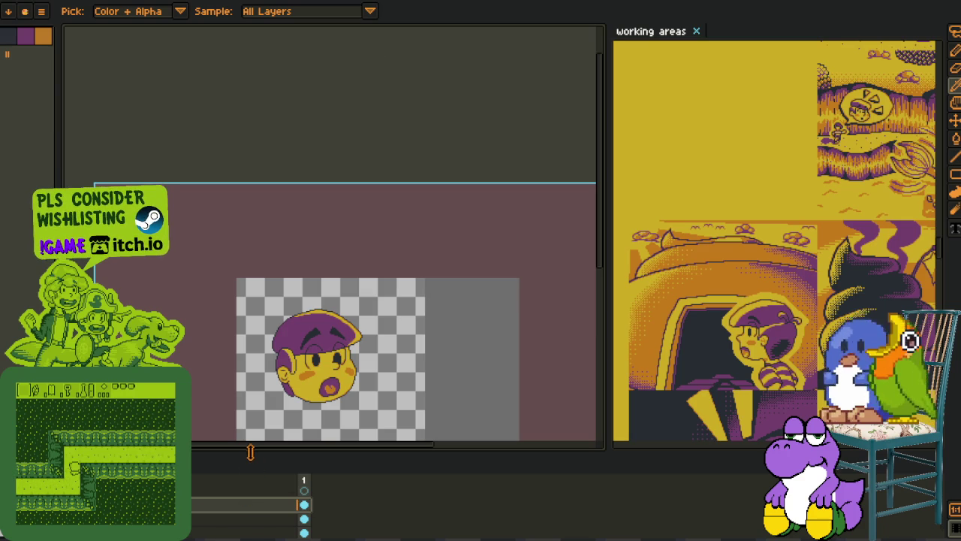
- Create a new layer group, move the head layer into it, and name it 'visual_'
drag(256, 451, 253, 321)
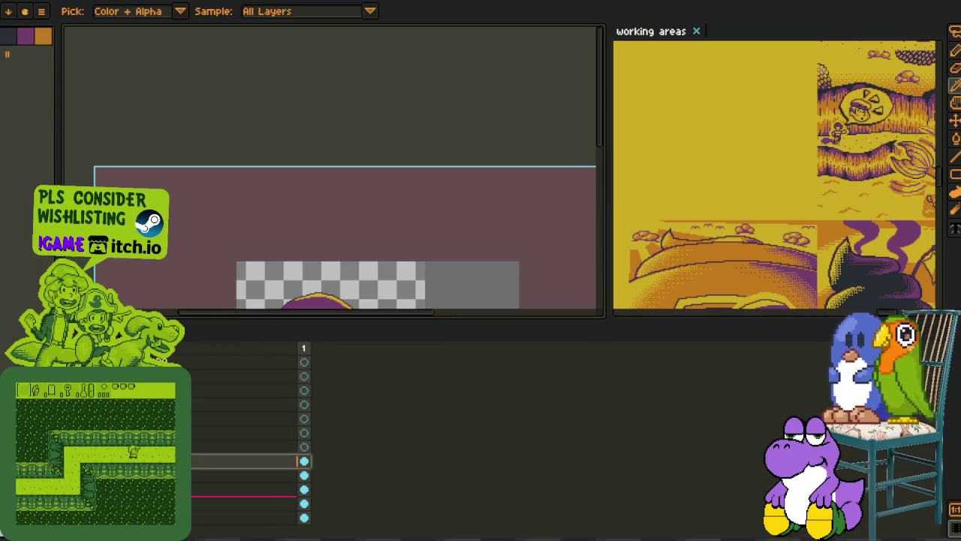
right_click(139, 503)
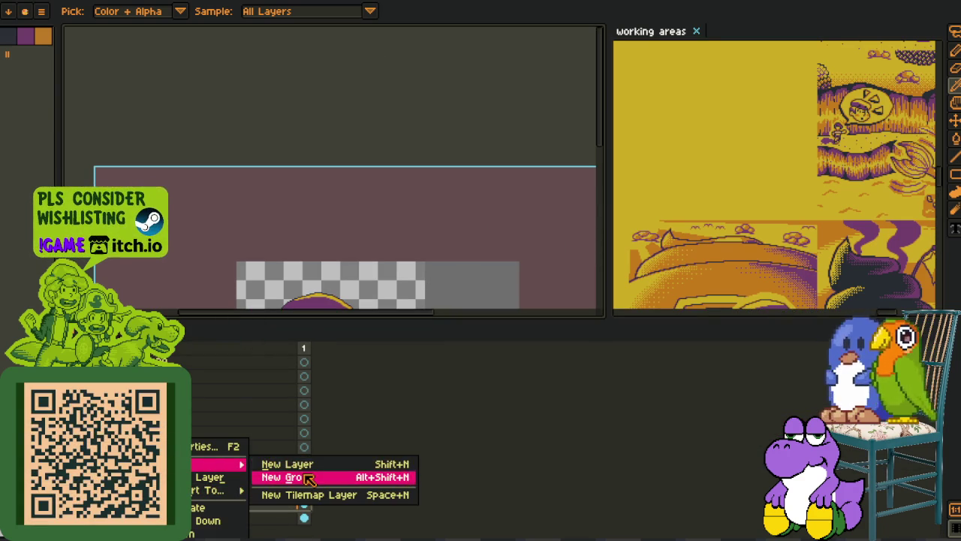
mouse_move(214, 464)
click(277, 476)
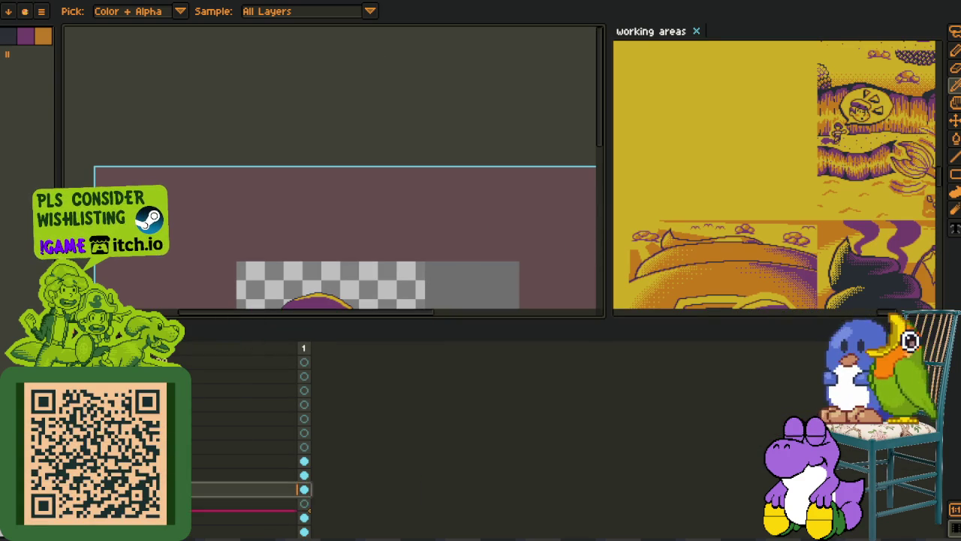
drag(139, 481, 139, 460)
double_click(139, 461)
text(visual_)
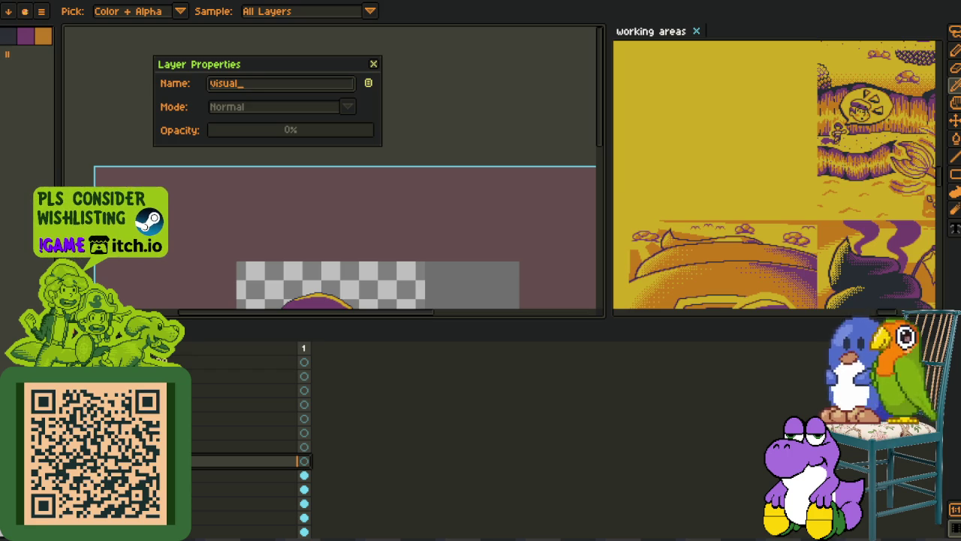
key(Return)
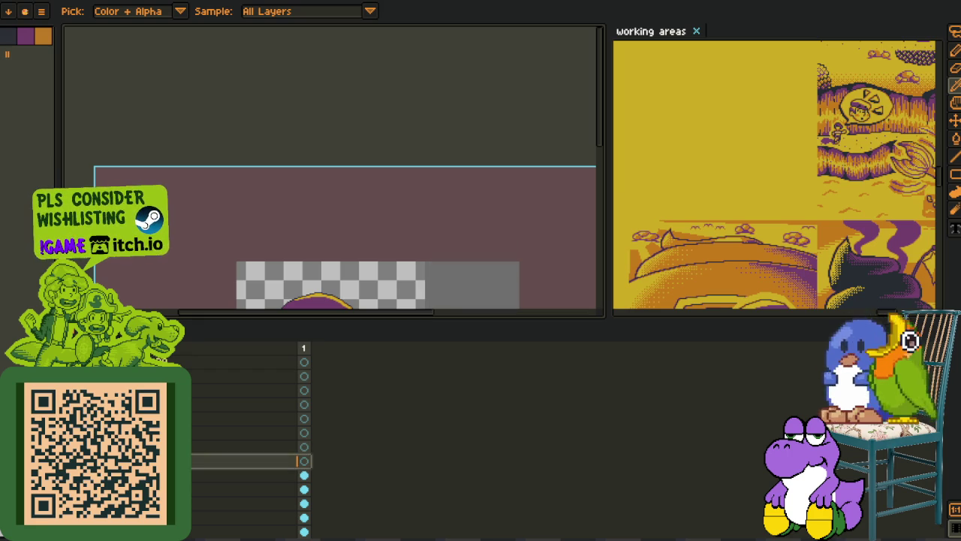
- Rename the rough layer, typing 'c', and save the sprite
key(Tab)
drag(292, 273, 277, 206)
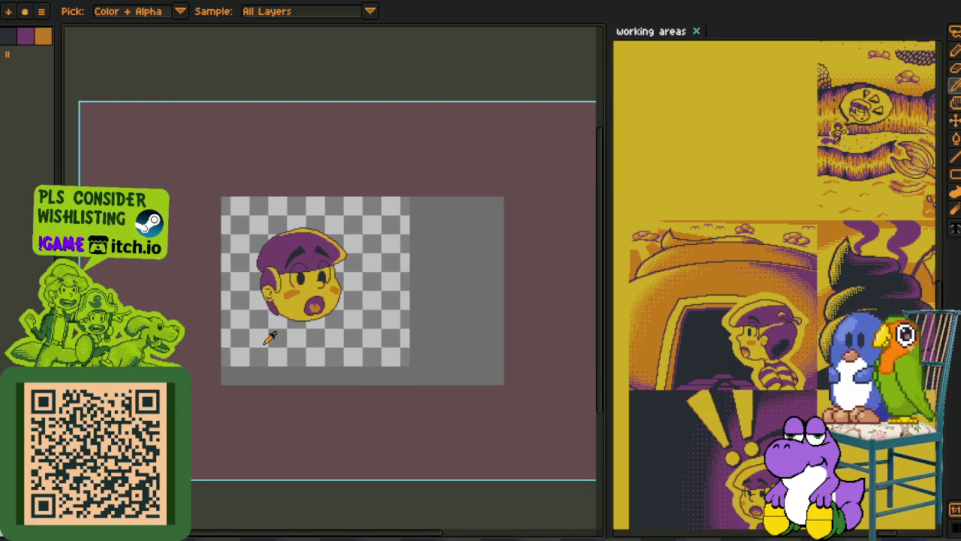
key(Tab)
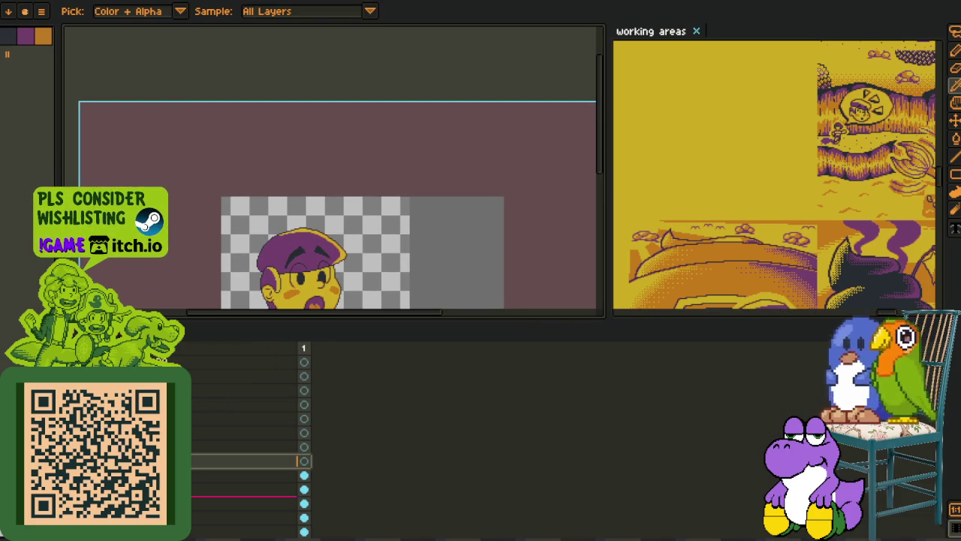
click(248, 518)
text(c)
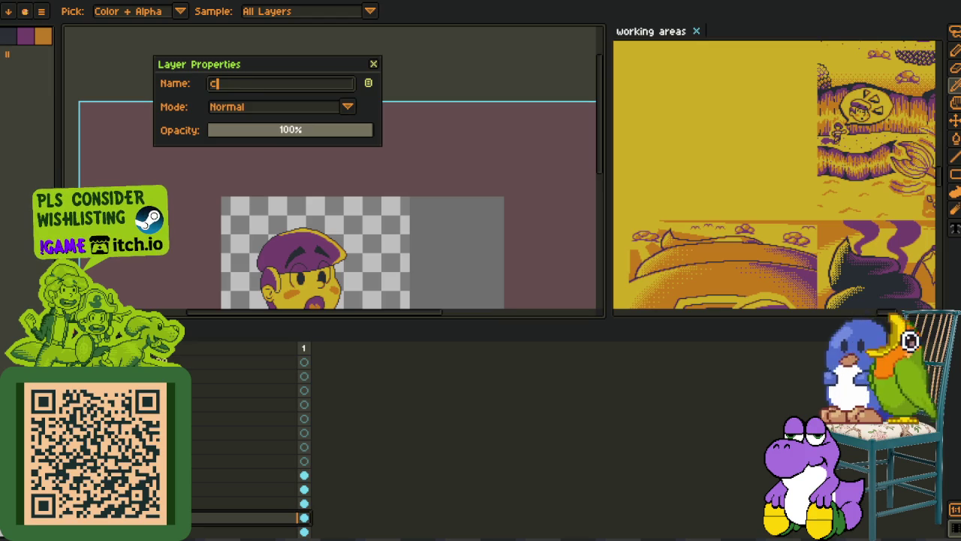
key(Return)
key(ctrl+s)
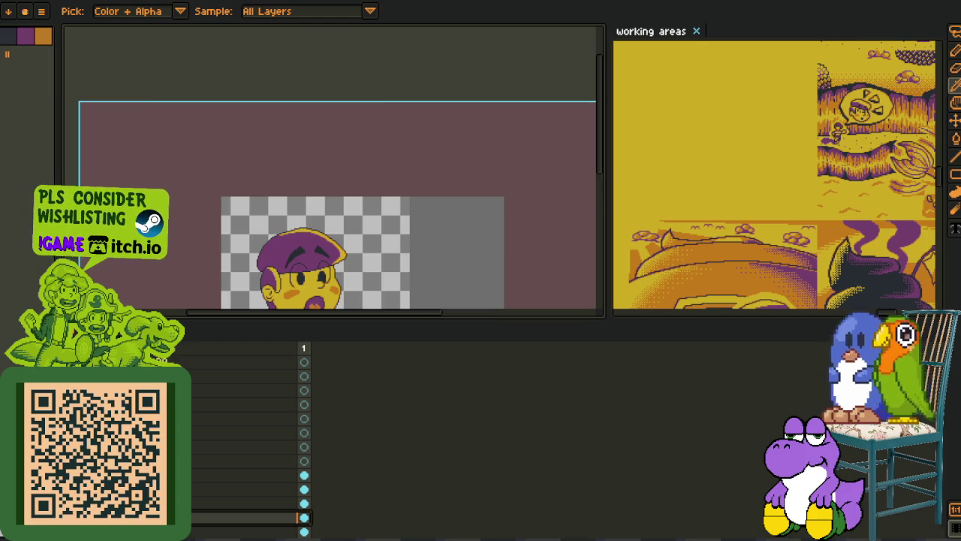
click(248, 488)
- Move the selected layer down, add a new group, and rename a layer 'unused'
mouse_move(248, 489)
mouse_down()
mouse_move(248, 518)
mouse_move(248, 471)
mouse_up()
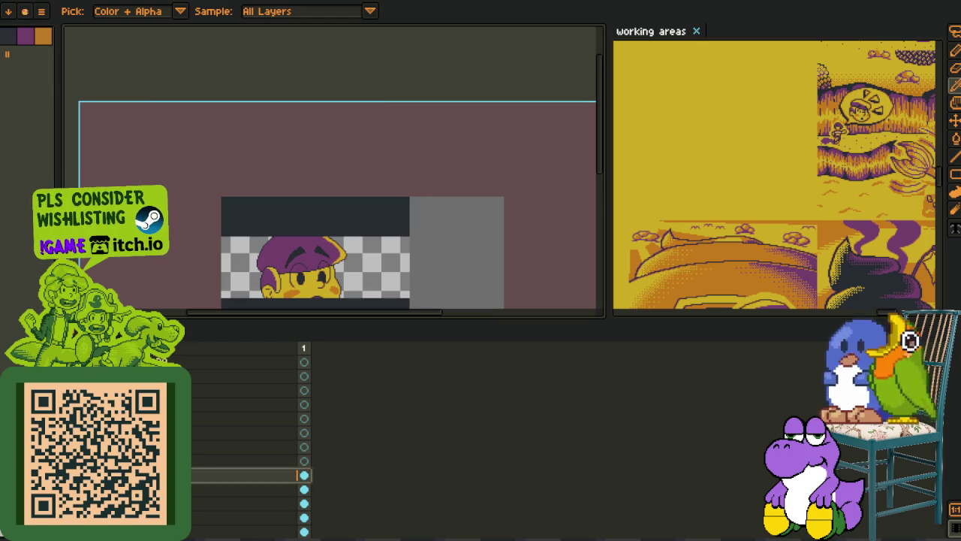
right_click(194, 475)
click(271, 476)
double_click(300, 518)
text(unused)
key(Return)
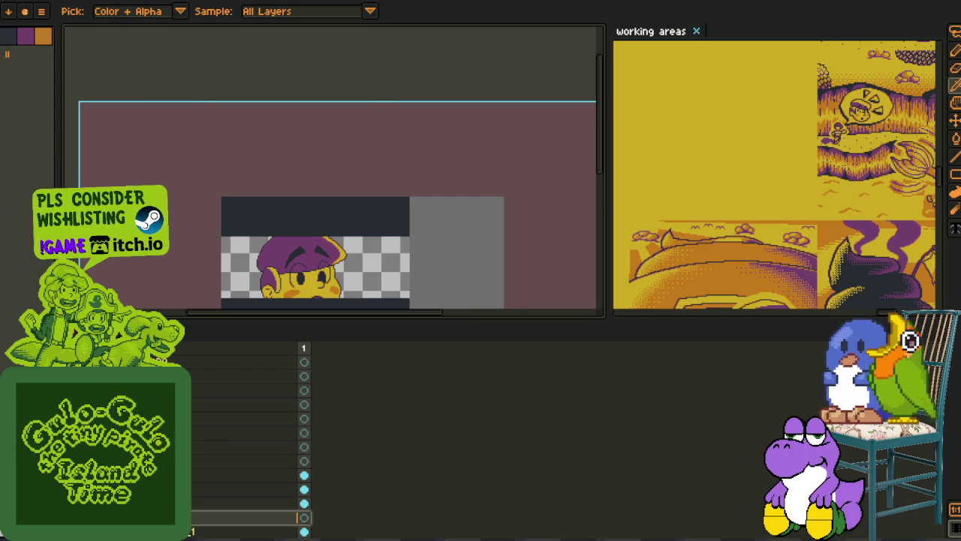
- Add another layer group, name it 'char', and save the sprite
right_click(195, 517)
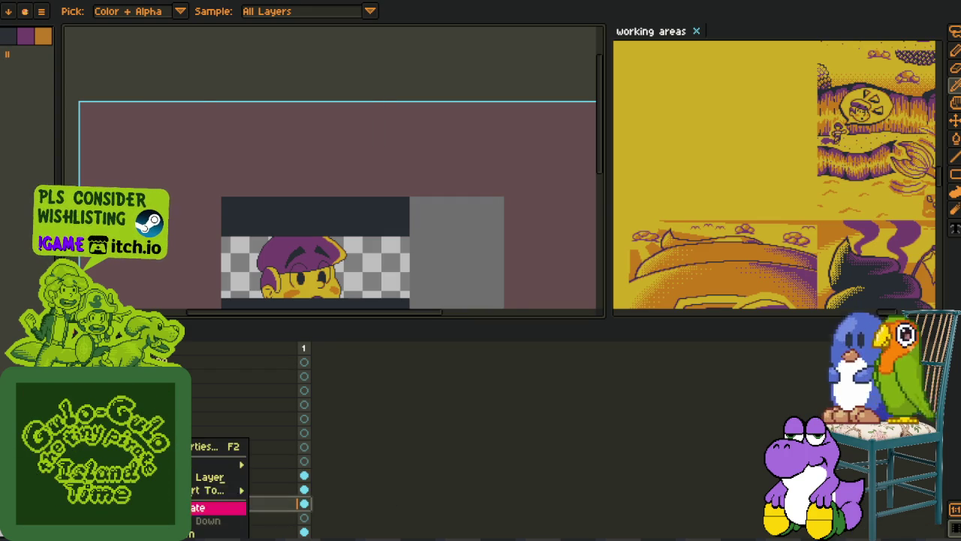
click(300, 476)
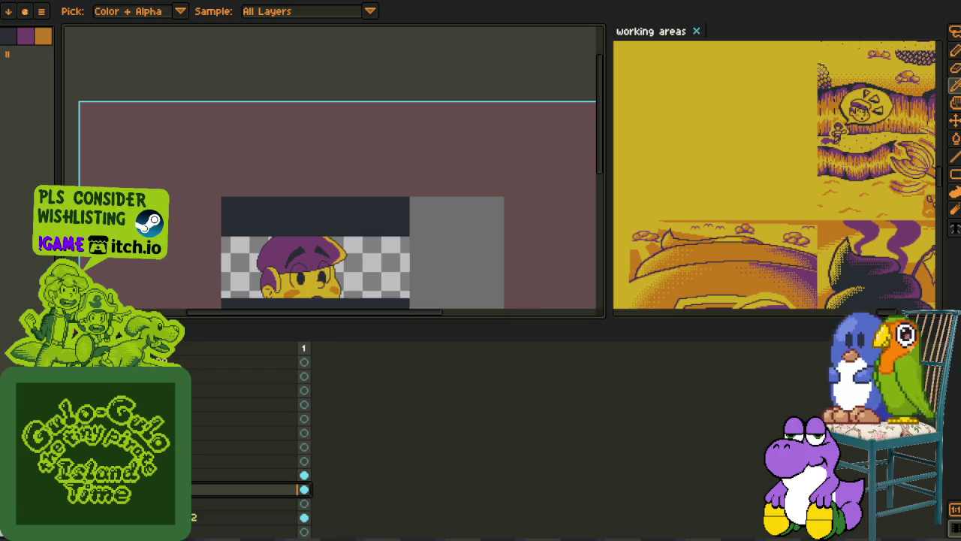
click(247, 504)
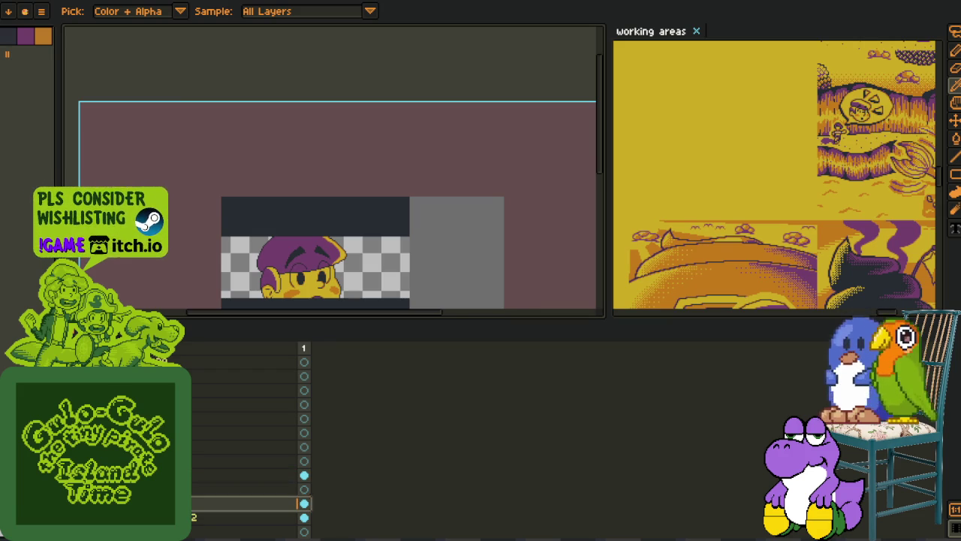
double_click(248, 489)
key(Return)
key(ctrl+s)
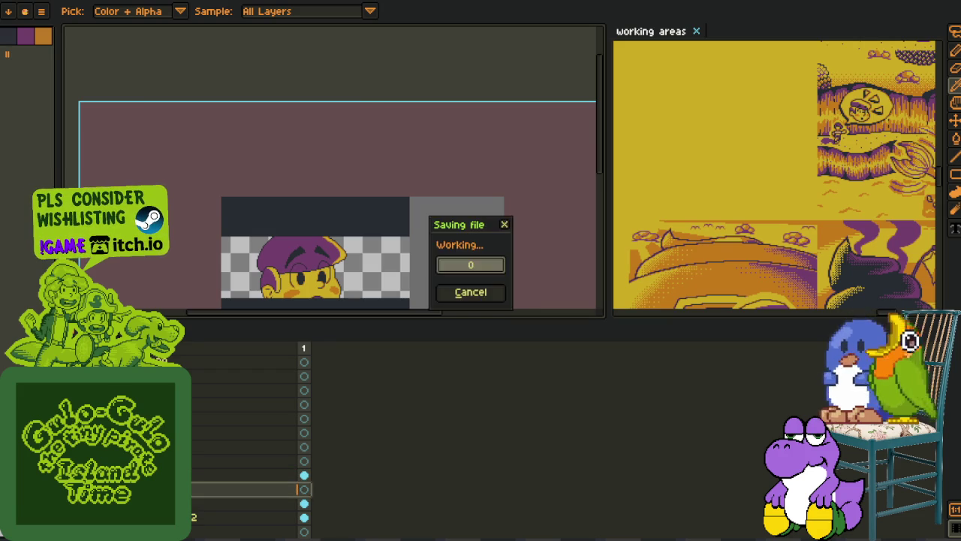
- Frame the head and select the dark area below it by colour
scroll(290, 213, down, 2)
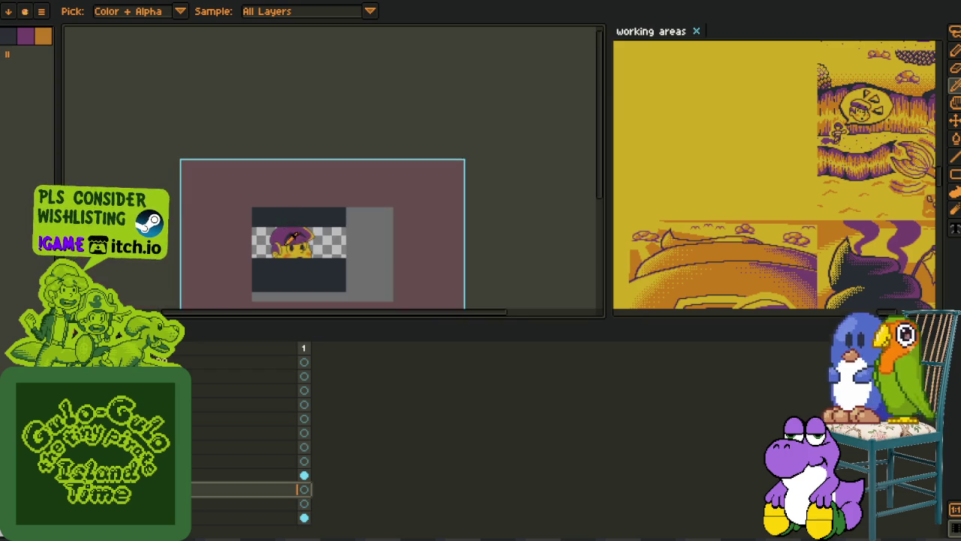
scroll(290, 212, up, 4)
drag(351, 298, 351, 223)
key(space)
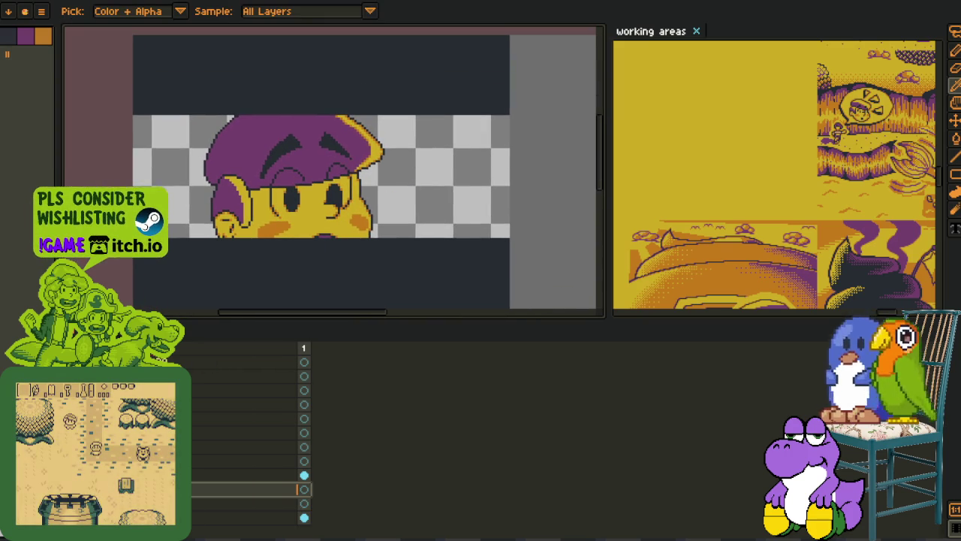
key(m)
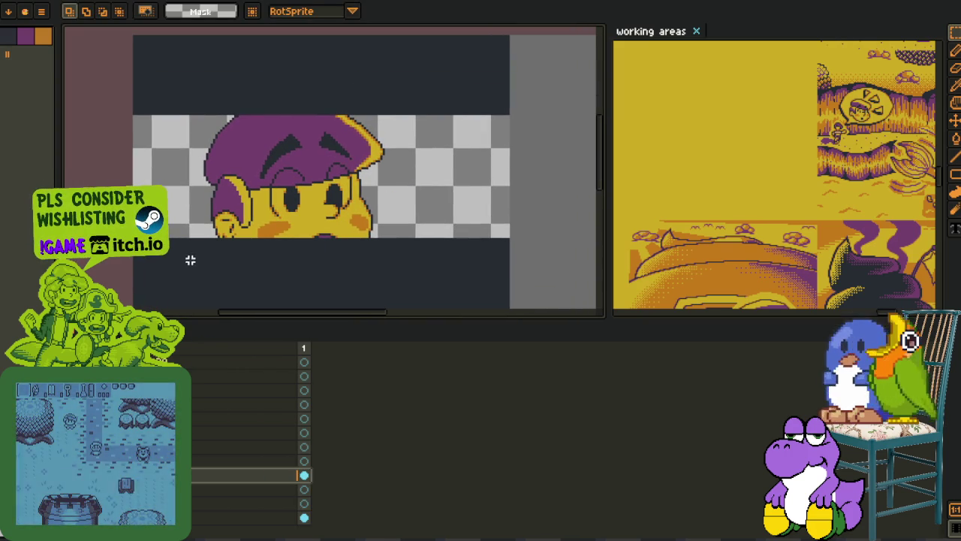
key(Tab)
drag(109, 208, 586, 308)
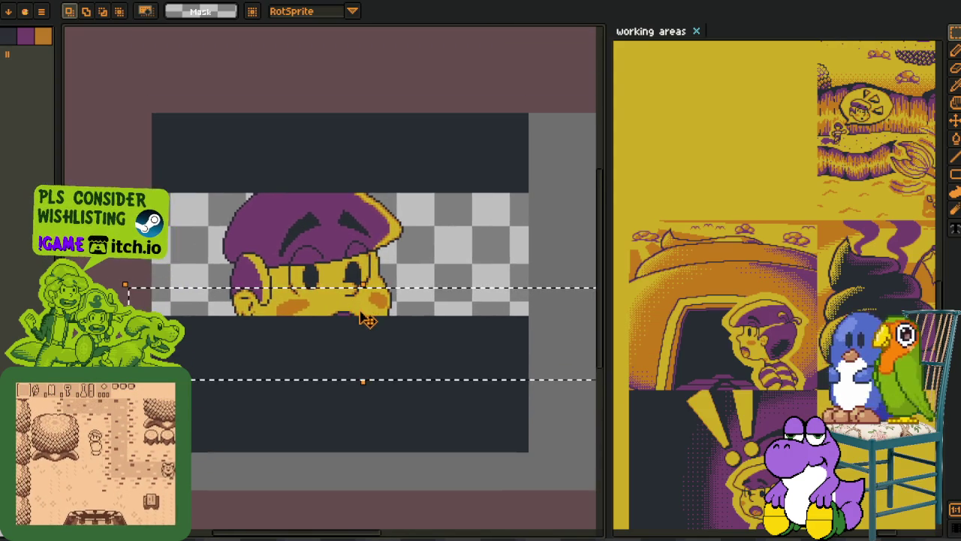
scroll(359, 319, up, 2)
scroll(359, 319, down, 1)
key(w)
click(217, 354)
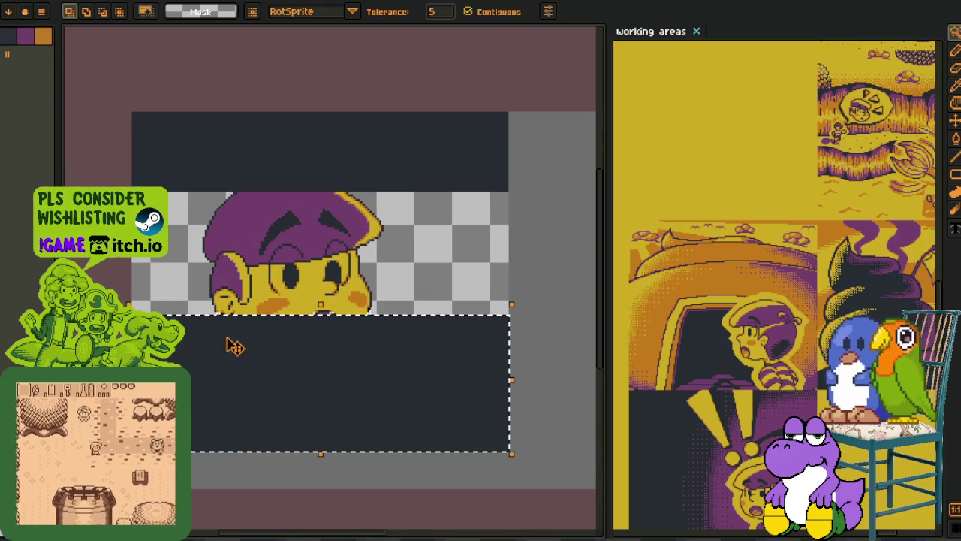
scroll(328, 320, up, 1)
scroll(321, 321, down, 1)
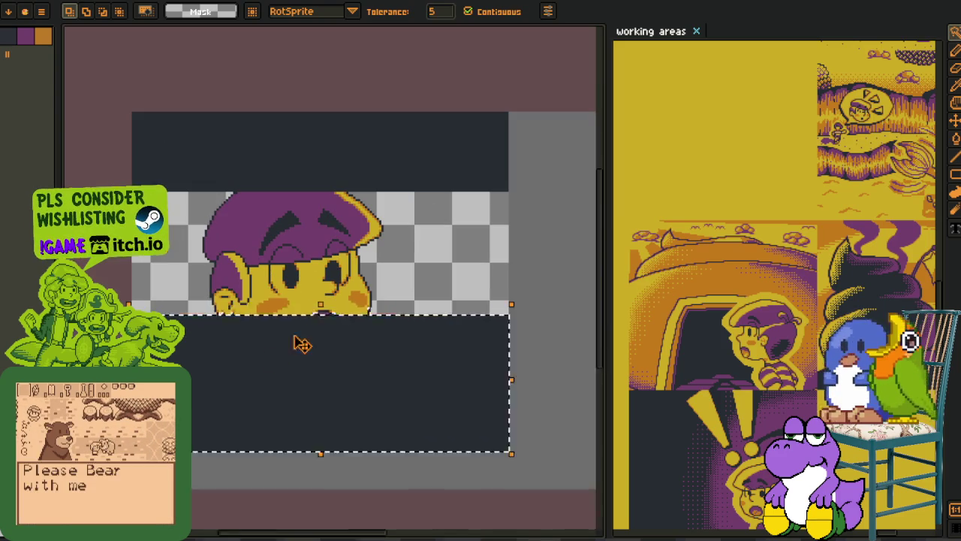
- Move the dark block below the transparent strip upward, then select the purple hat area
key(Tab)
key(Tab)
click(311, 283)
click(291, 360)
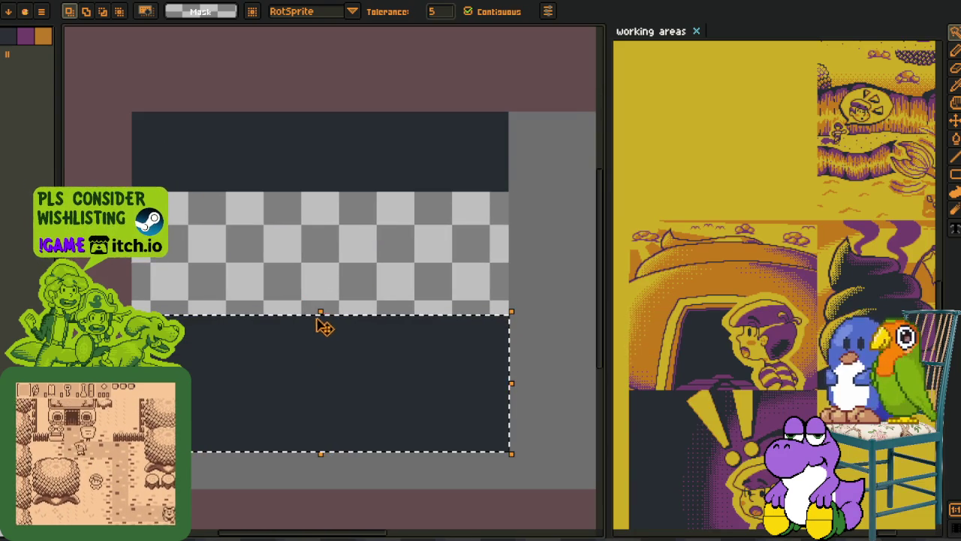
key(Tab)
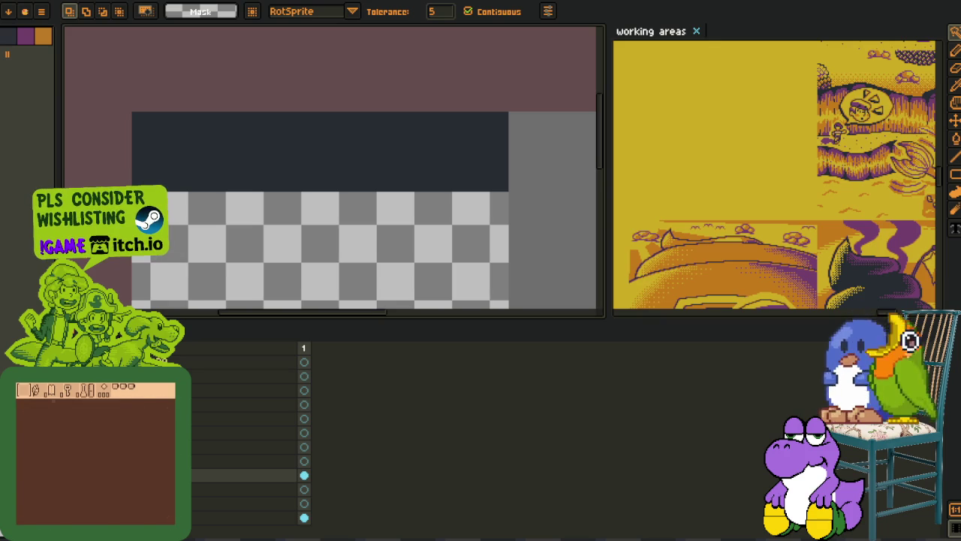
key(Tab)
drag(321, 314, 327, 295)
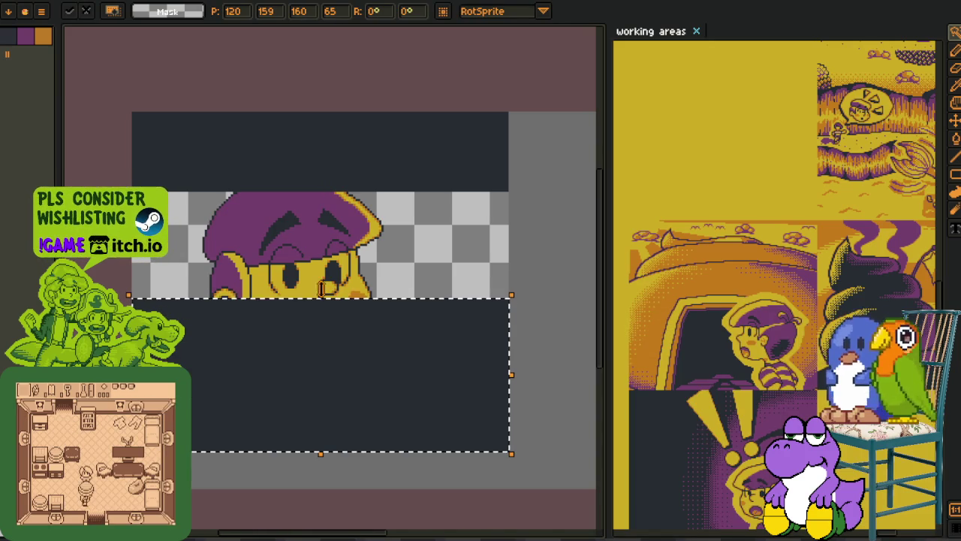
key(w)
click(265, 248)
- Select the whole sprite, cut the head artwork, and paste it back as a movable block
key(ctrl+a)
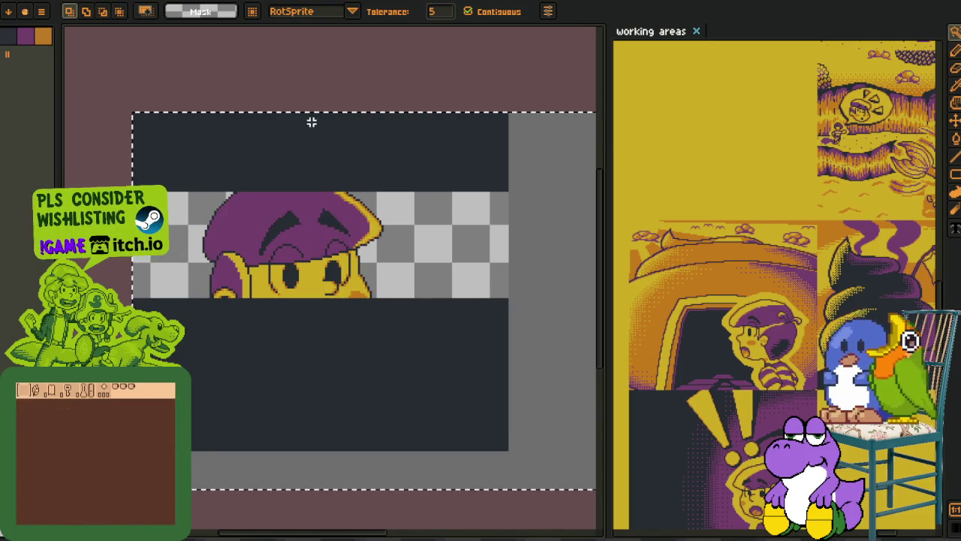
key(minus)
key(minus)
key(minus)
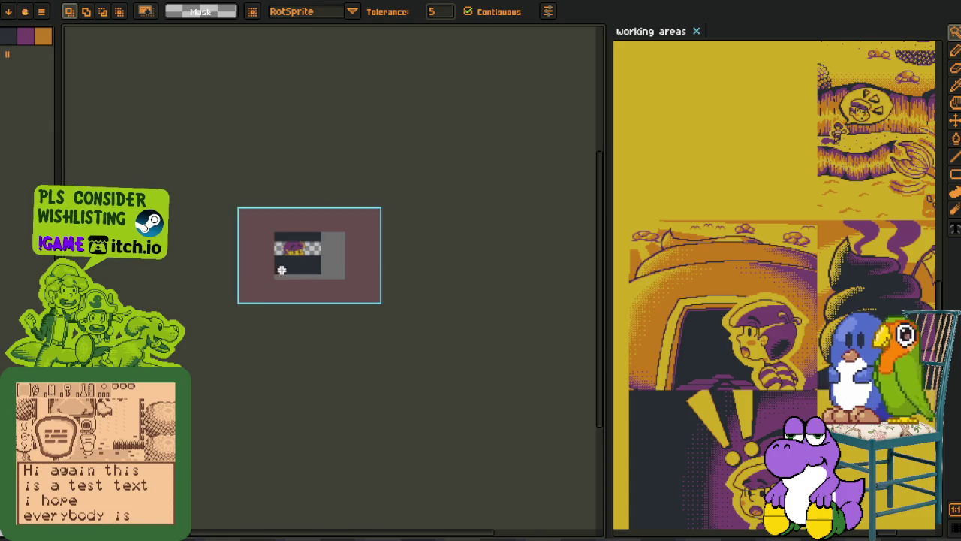
key(Tab)
key(plus)
key(plus)
key(plus)
key(Delete)
key(ctrl+v)
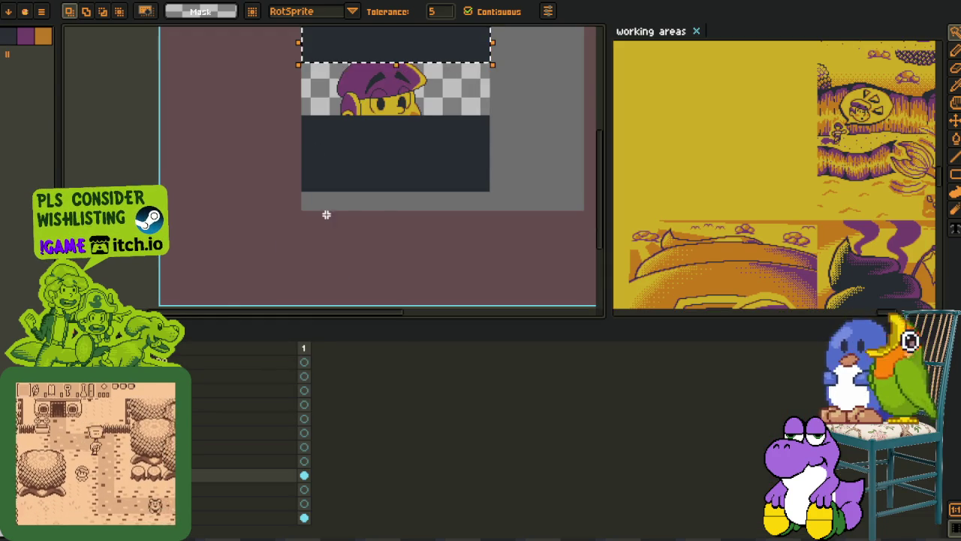
- Stretch the pasted block taller downward, commit it, and save the file
scroll(356, 85, up, 1)
scroll(375, 150, up, 1)
mouse_move(384, 172)
mouse_down()
mouse_move(392, 189)
mouse_move(385, 250)
mouse_move(386, 240)
mouse_up()
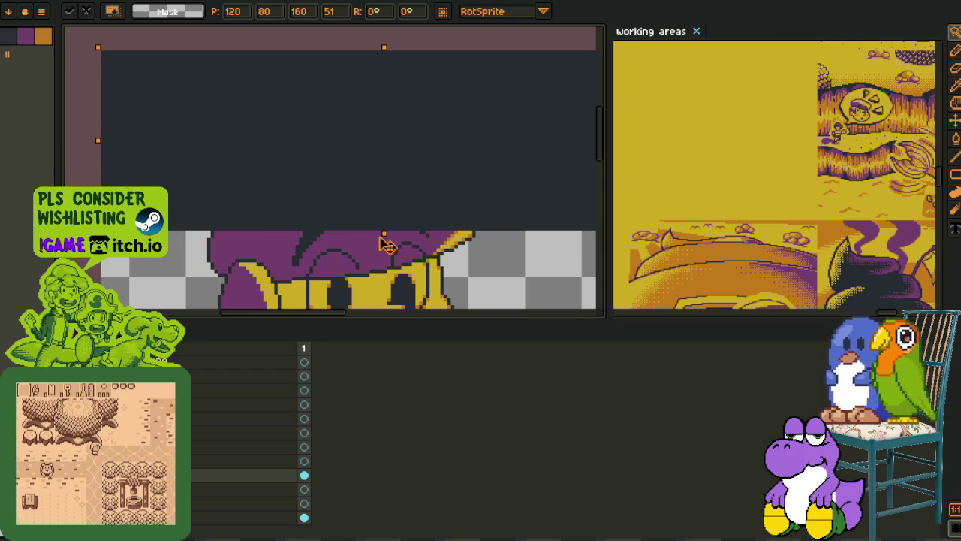
scroll(377, 230, down, 2)
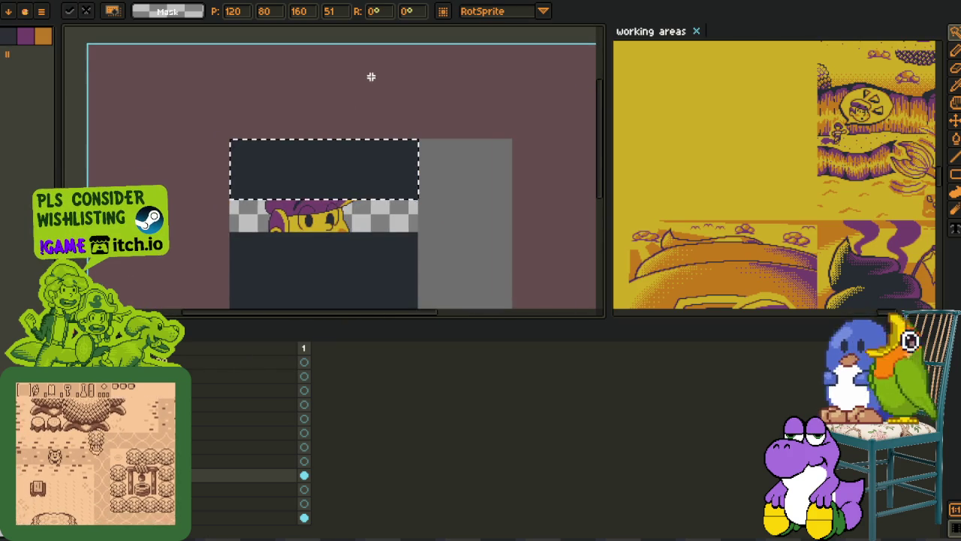
drag(365, 67, 361, 107)
key(Return)
key(ctrl+s)
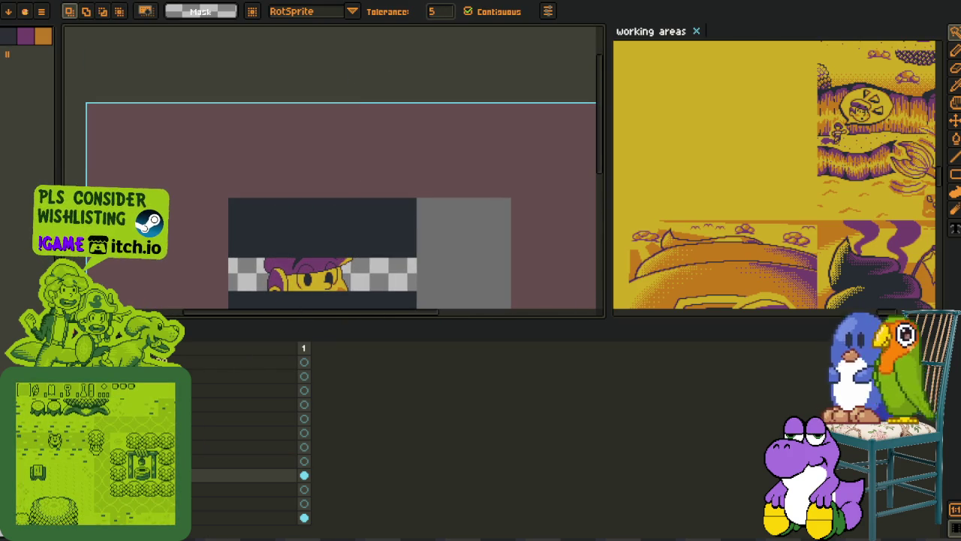
right_click(135, 440)
mouse_move(214, 464)
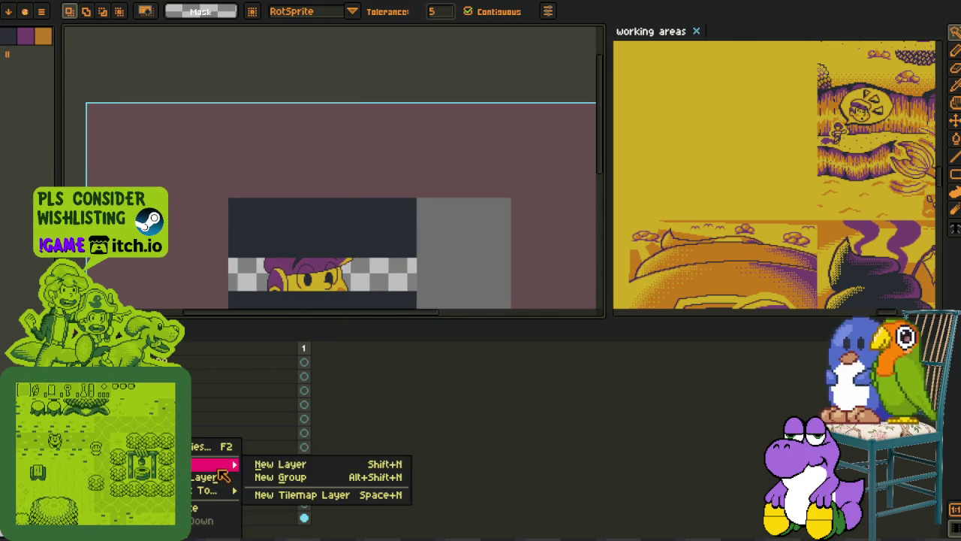
- Add a new empty layer and save the drawing
click(286, 467)
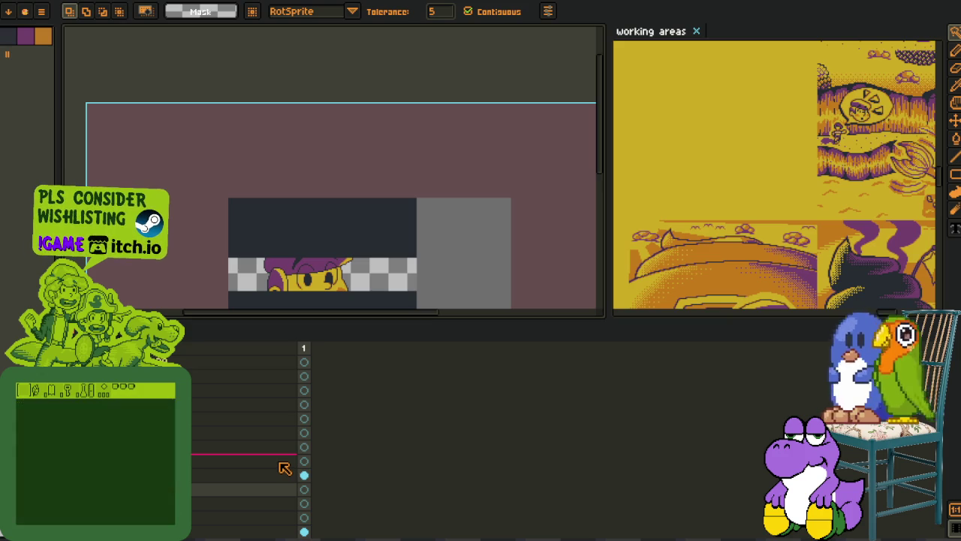
drag(398, 361, 369, 227)
scroll(383, 180, up, 3)
key(i)
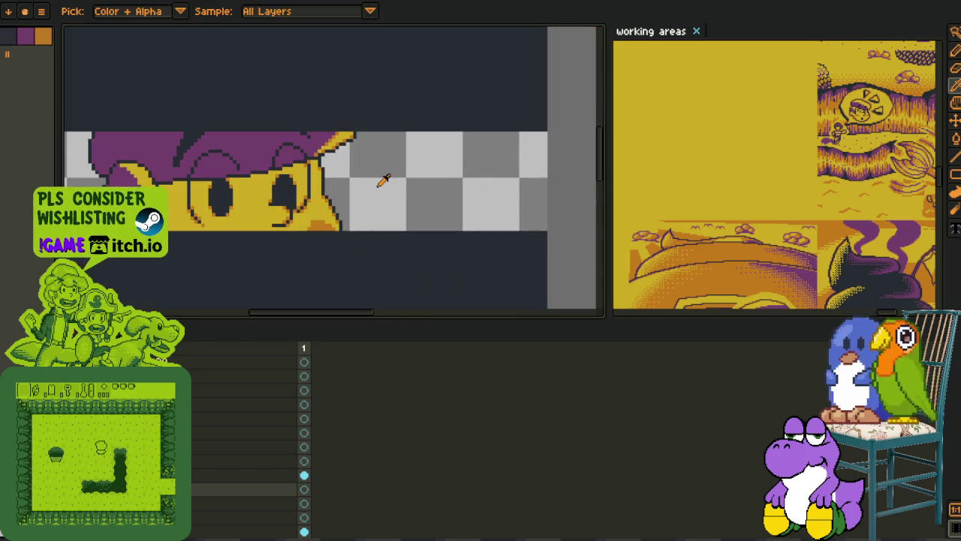
drag(383, 181, 366, 201)
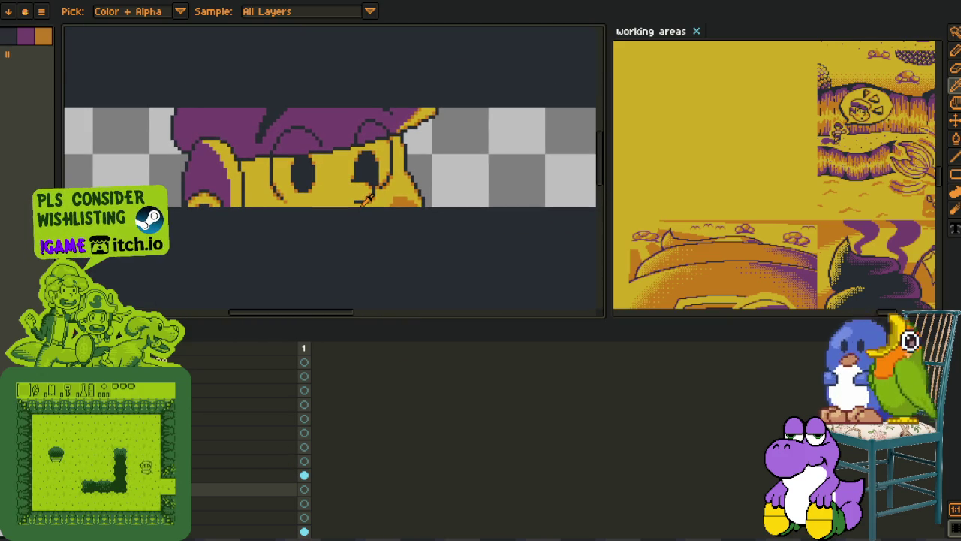
key(ctrl+s)
- Frame the empty space right of the head and select the pencil
drag(229, 192, 322, 227)
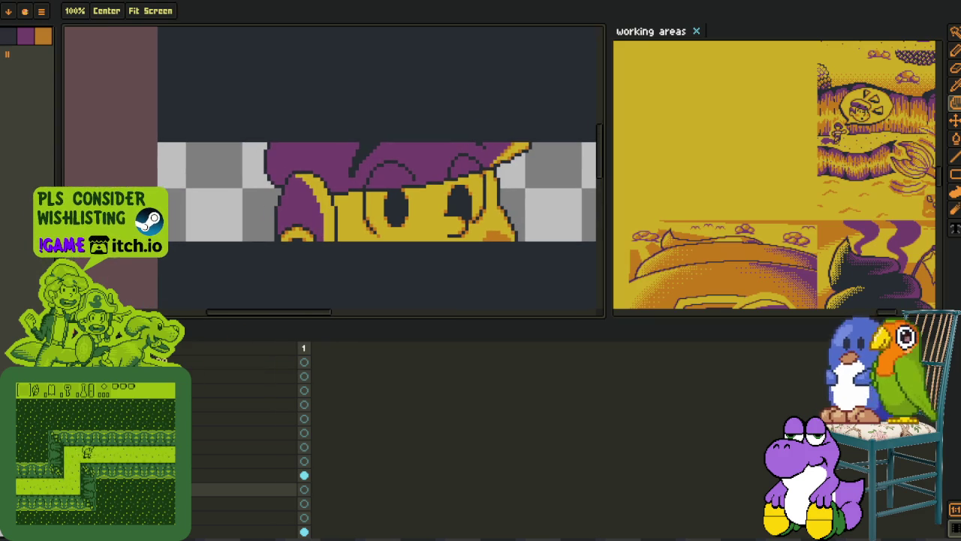
scroll(285, 188, up, 2)
drag(248, 225, 268, 278)
scroll(300, 278, right, 3)
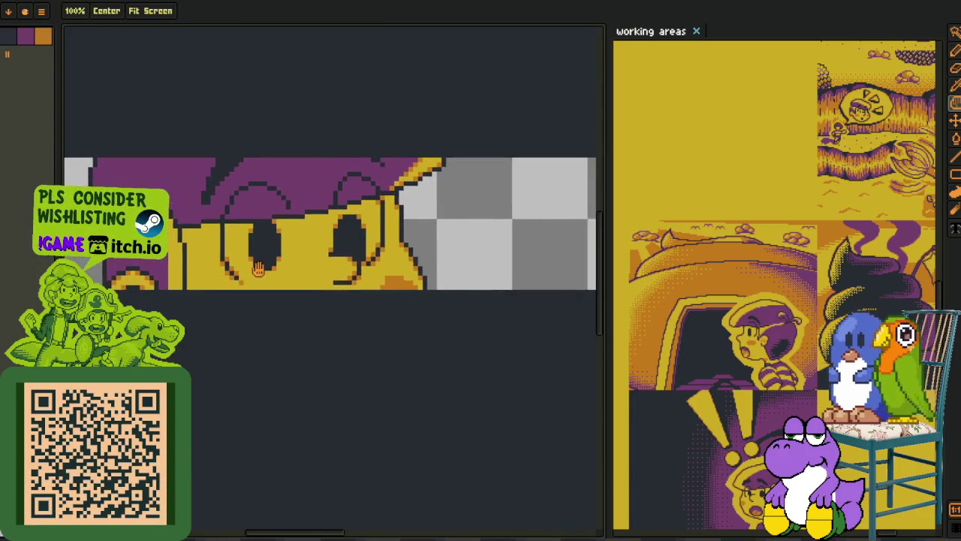
scroll(338, 278, right, 3)
key(b)
scroll(349, 268, up, 2)
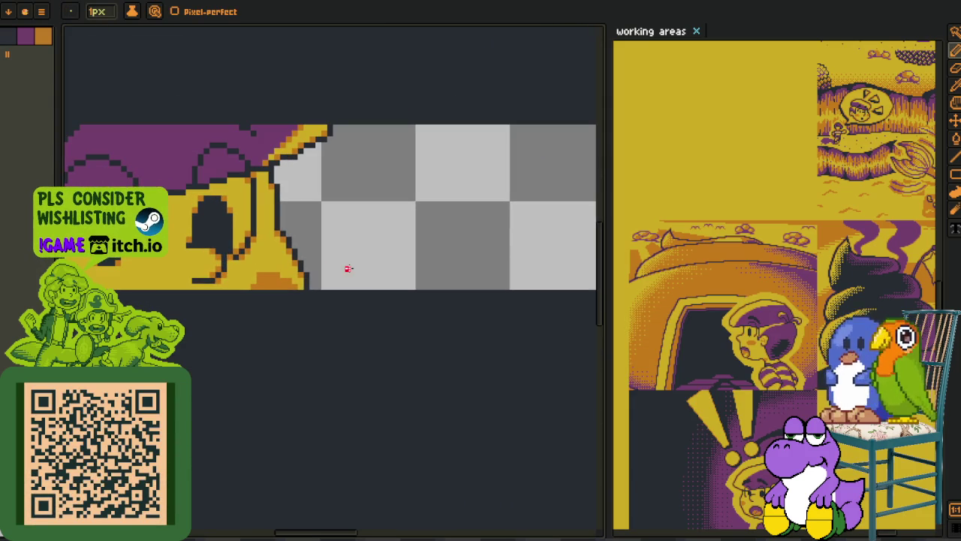
scroll(342, 268, up, 1)
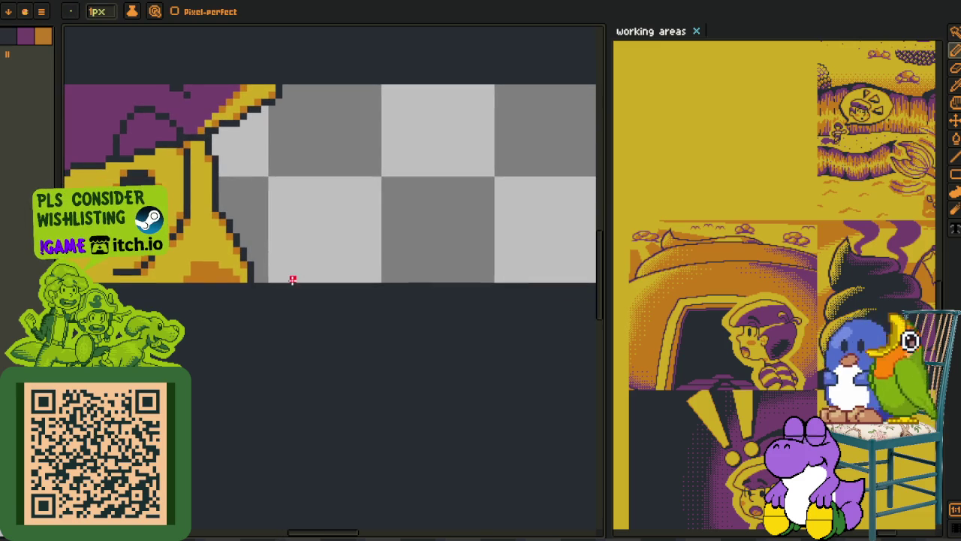
- Move the new layer up one slot above the head artwork and hide the timeline
key(Tab)
key(Tab)
drag(265, 250, 365, 322)
key(ctrl+z)
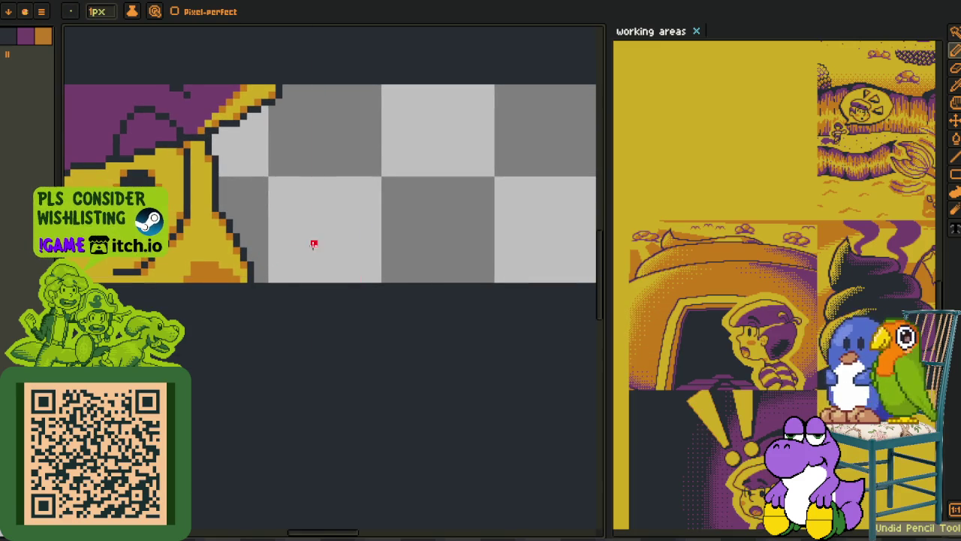
key(Tab)
drag(247, 489, 248, 472)
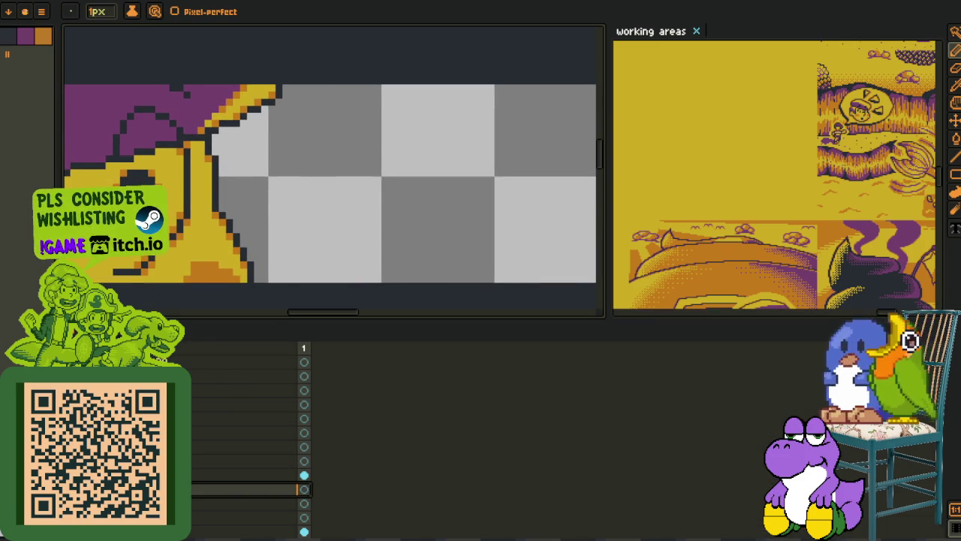
key(Tab)
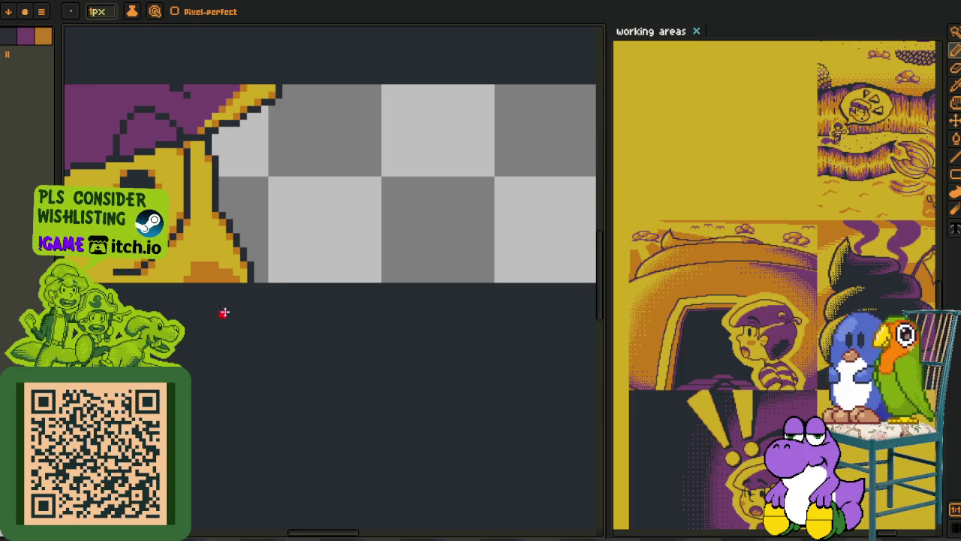
drag(328, 271, 249, 315)
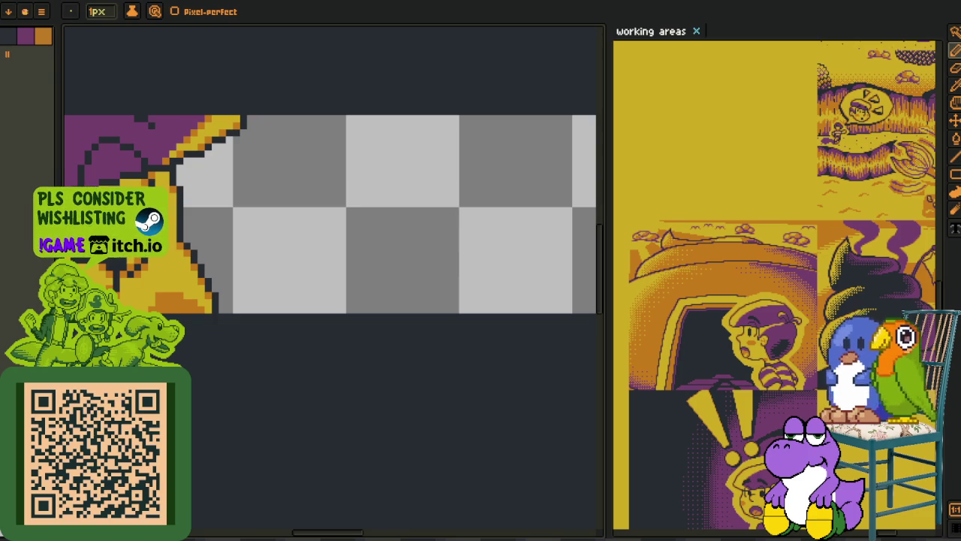
- Draw a red curve right of the head that hooks back up-left, joined at its bottom
mouse_move(271, 290)
mouse_down()
mouse_move(218, 269)
mouse_move(318, 243)
mouse_move(354, 258)
mouse_up()
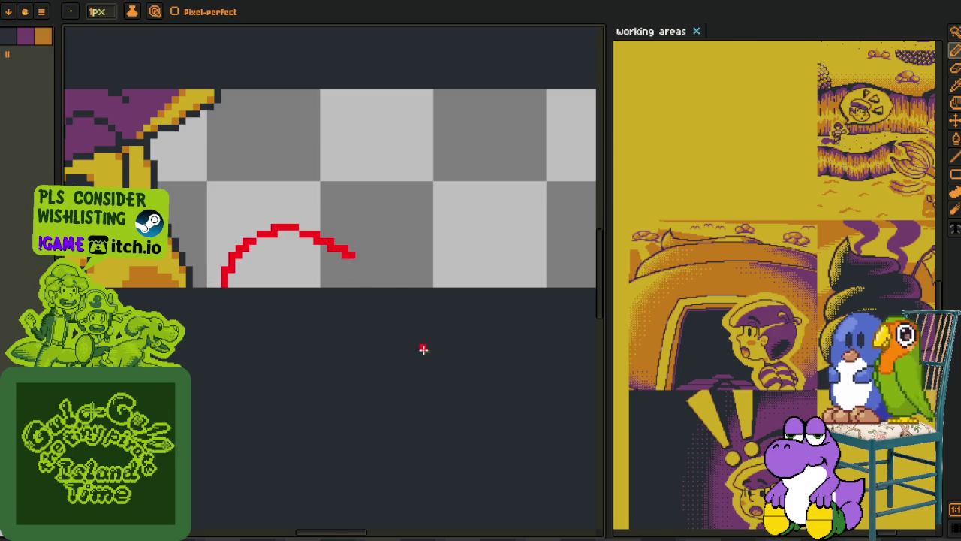
key(ctrl+z)
mouse_move(394, 398)
mouse_down()
mouse_move(408, 354)
mouse_move(349, 226)
mouse_move(421, 338)
mouse_up()
key(ctrl+z)
scroll(421, 335, up, 1)
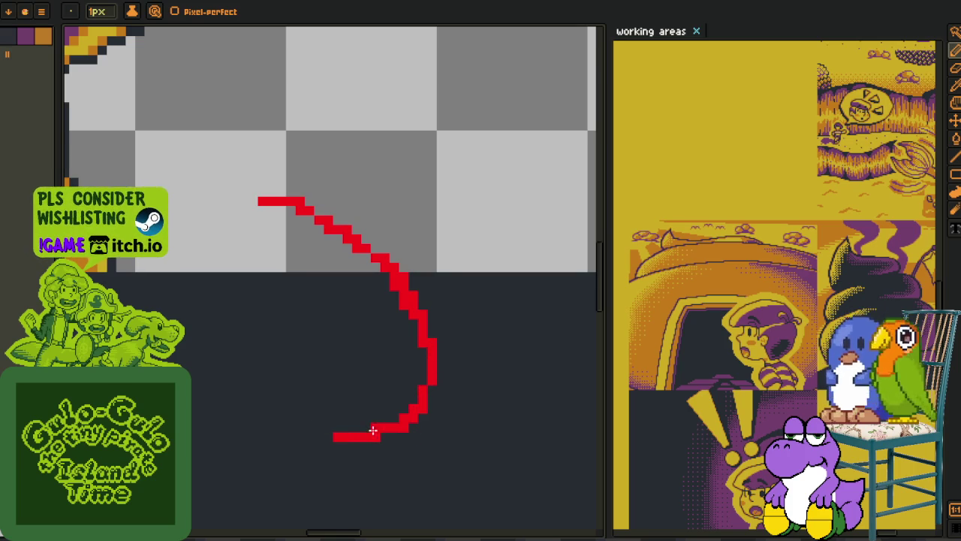
drag(335, 443, 301, 394)
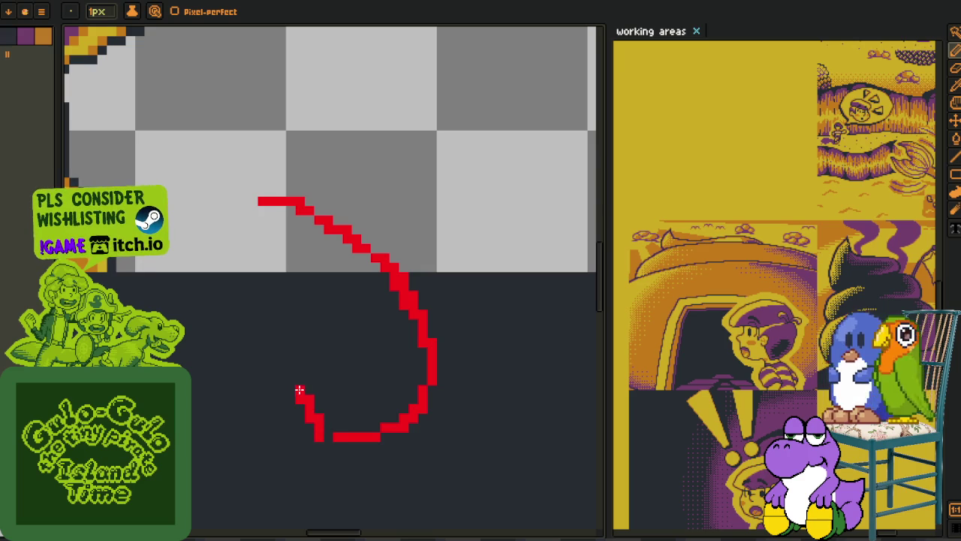
click(330, 437)
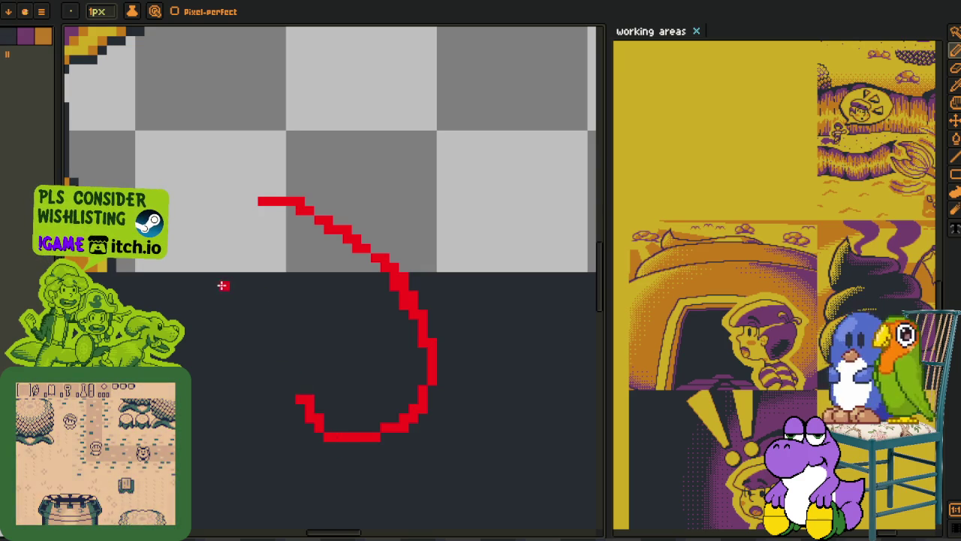
scroll(248, 248, down, 1)
- Shift the red curve up-left with a selection, then extend its end up-left
key(m)
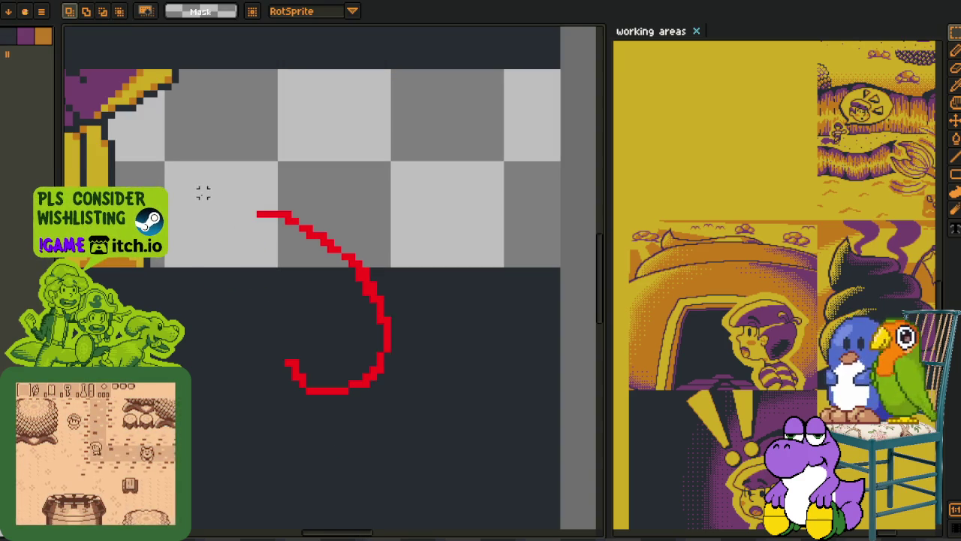
drag(203, 193, 448, 440)
drag(375, 368, 368, 350)
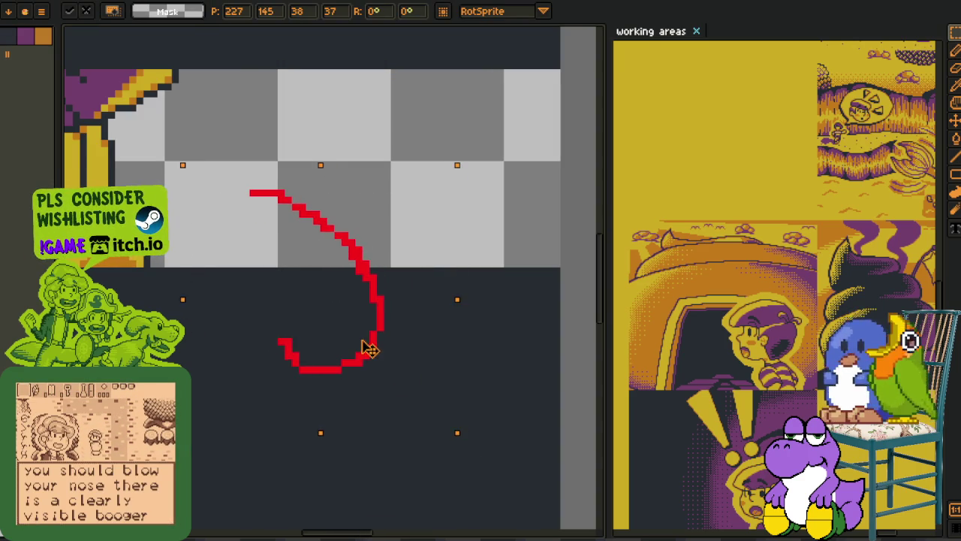
key(ctrl+d)
scroll(290, 355, up, 1)
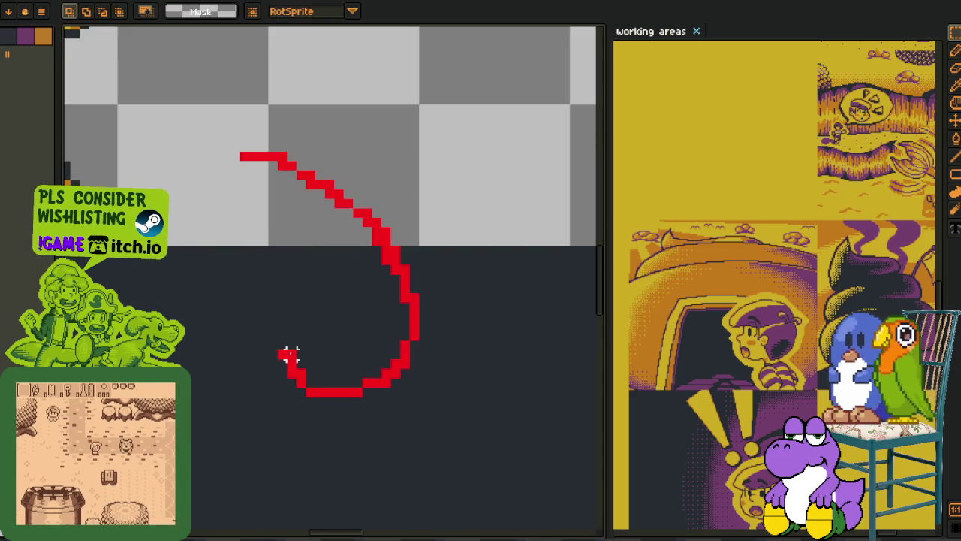
key(b)
drag(284, 350, 232, 249)
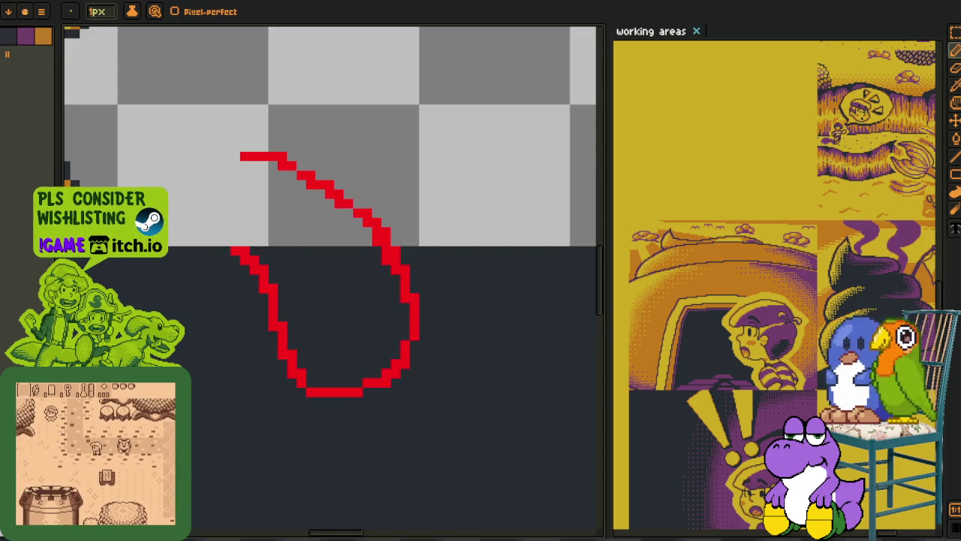
scroll(282, 268, up, 1)
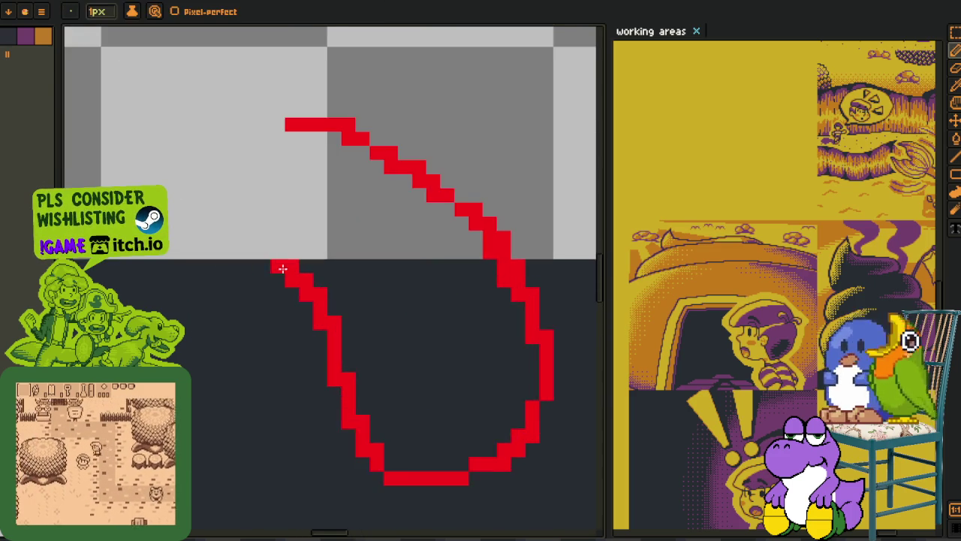
- Lasso a piece of the red shape, move it up-right, and deselect the lower curve
key(q)
mouse_move(282, 293)
mouse_down()
mouse_move(184, 214)
mouse_move(342, 387)
mouse_up()
drag(310, 337, 323, 339)
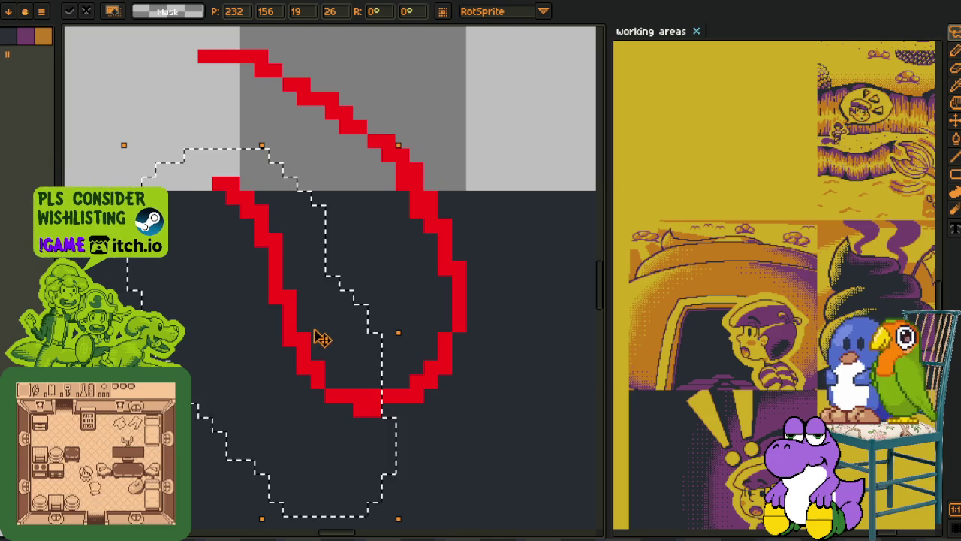
key(ctrl+d)
scroll(496, 318, up, 2)
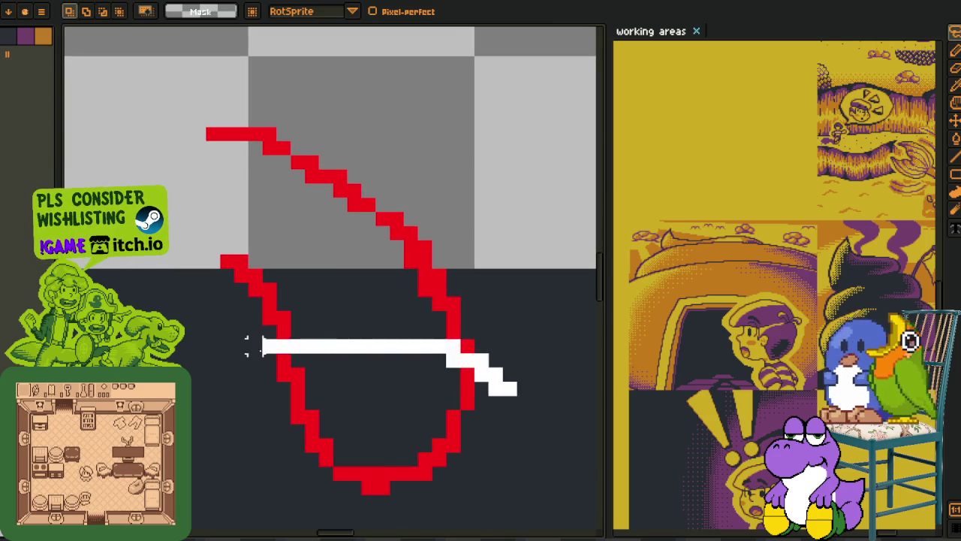
drag(509, 403, 536, 256)
key(Return)
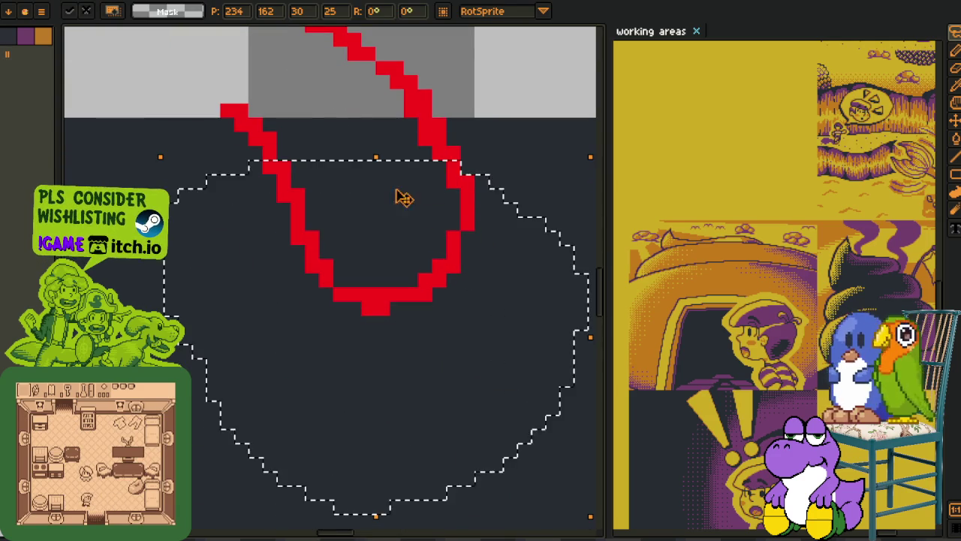
key(ctrl+d)
scroll(332, 268, up, 3)
key(b)
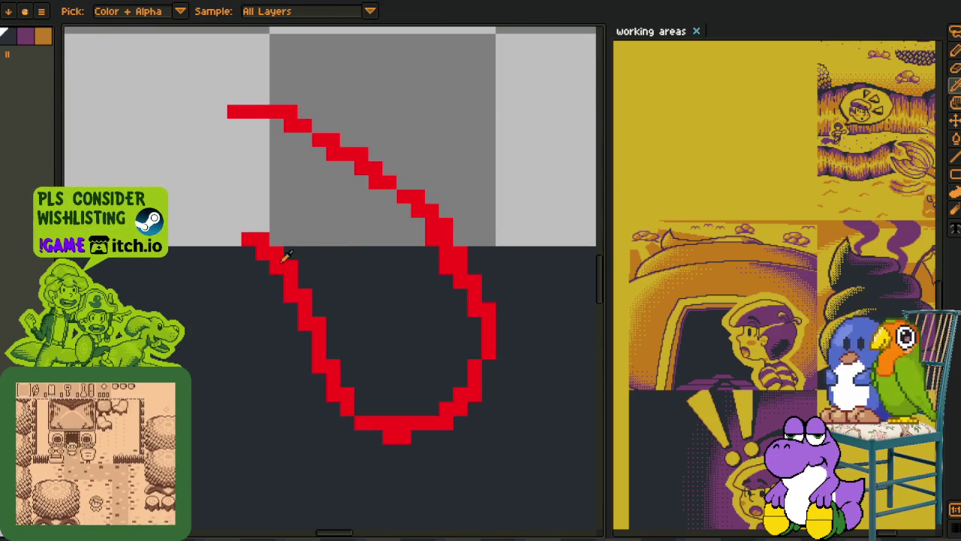
scroll(281, 267, up, 2)
- Thicken the upper red diagonal and extend the curve's bottom rightward
mouse_move(417, 240)
mouse_down()
mouse_move(338, 161)
mouse_move(293, 150)
mouse_up()
key(v)
key(b)
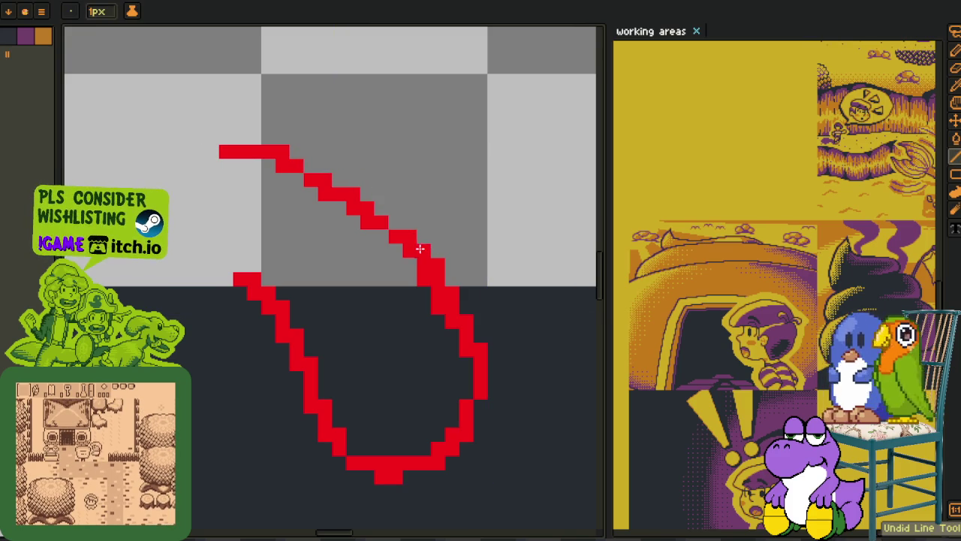
drag(423, 240, 335, 173)
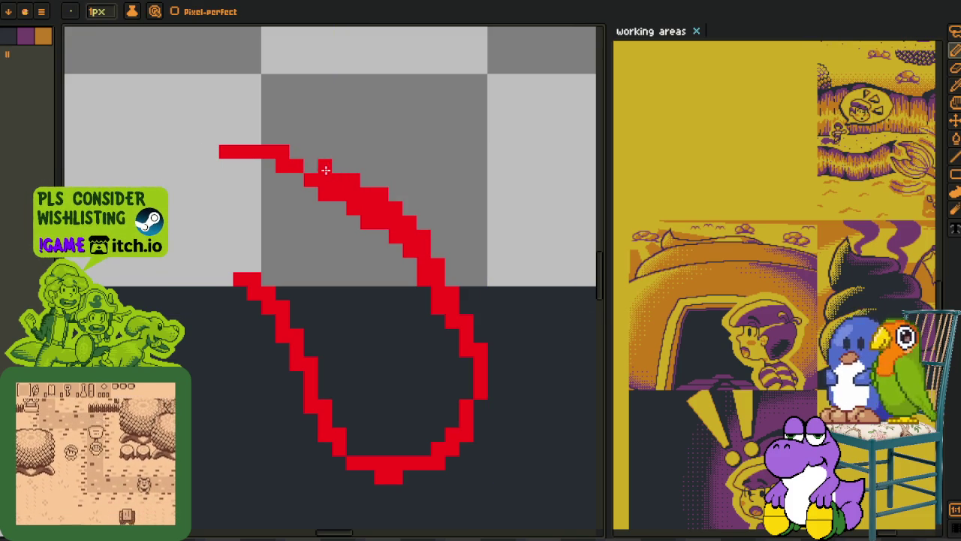
scroll(309, 166, down, 2)
scroll(380, 253, up, 3)
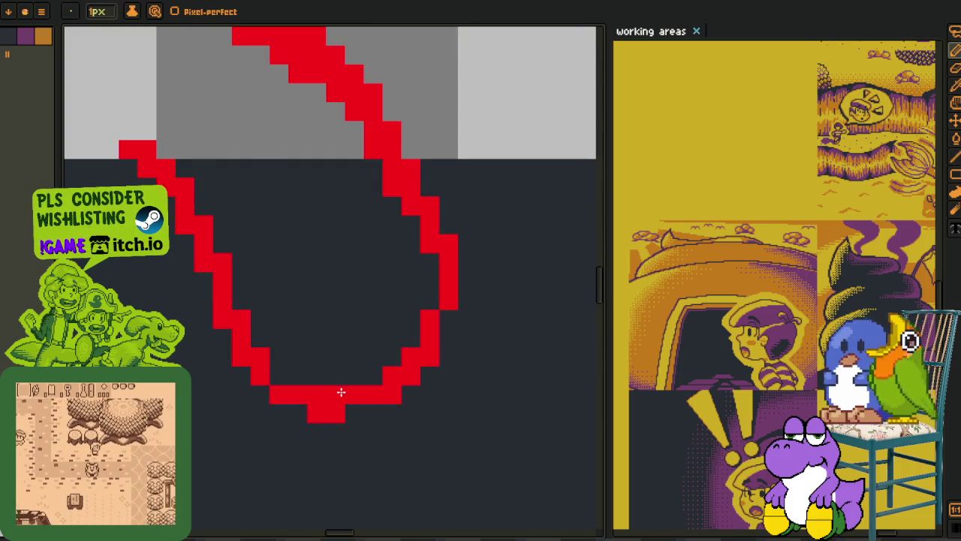
mouse_move(324, 393)
mouse_down()
mouse_move(361, 393)
mouse_move(391, 373)
mouse_up()
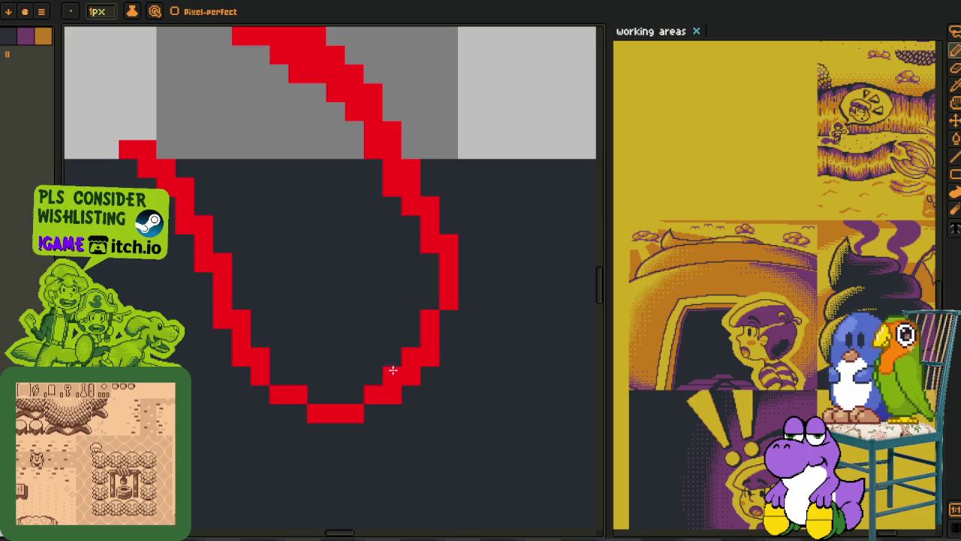
- Erase stray and doubled pixels along the right side and diagonal up to the curve's top
right_click(420, 345)
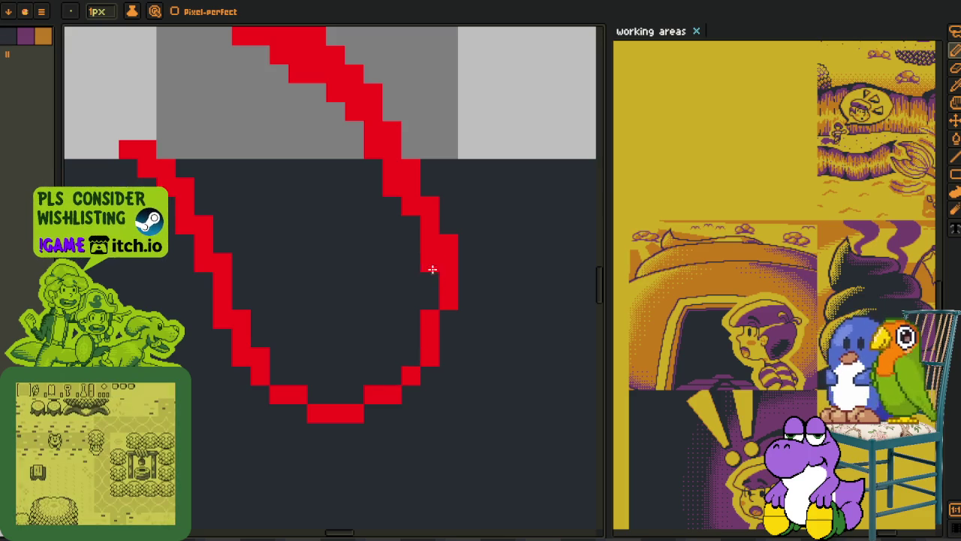
right_click(421, 241)
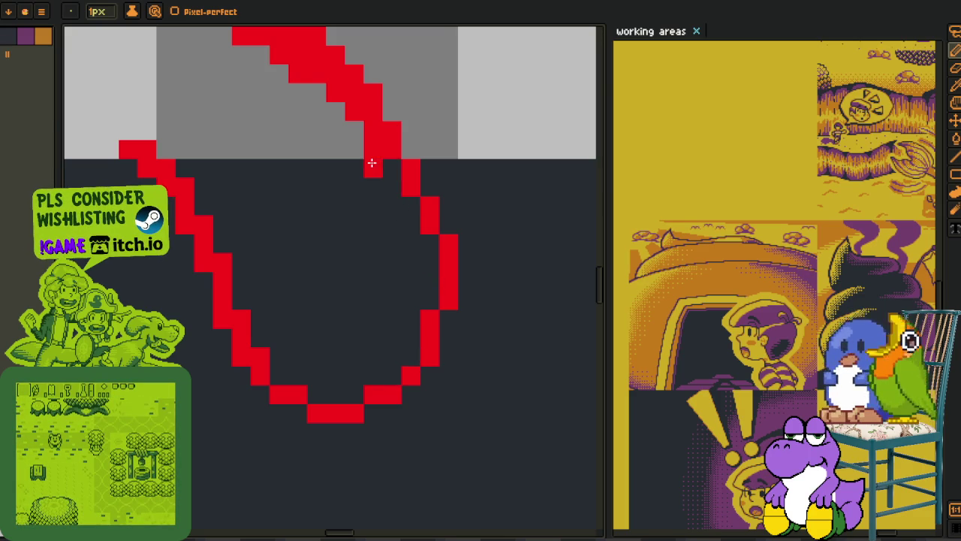
scroll(386, 204, up, 2)
right_click(418, 290)
right_click(391, 232)
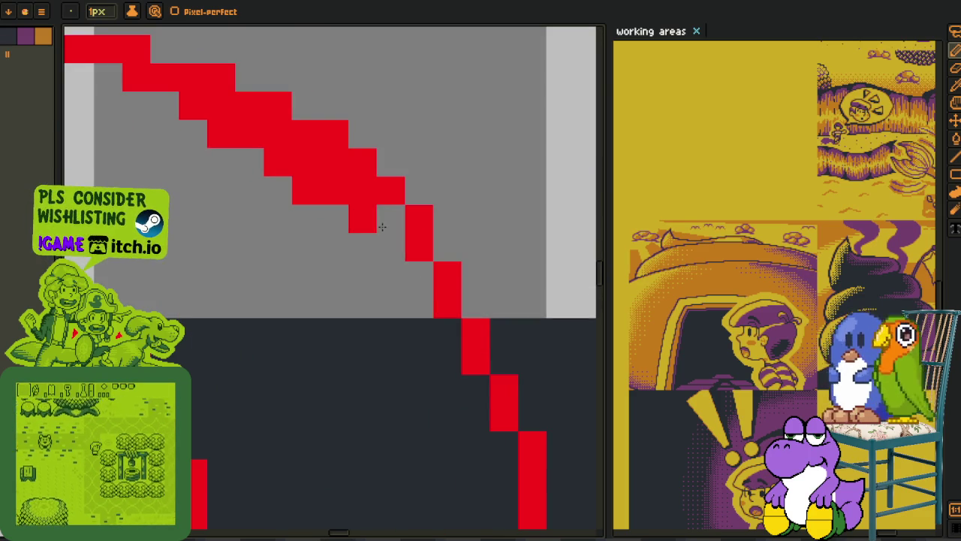
right_click(371, 221)
right_click(305, 190)
right_click(334, 143)
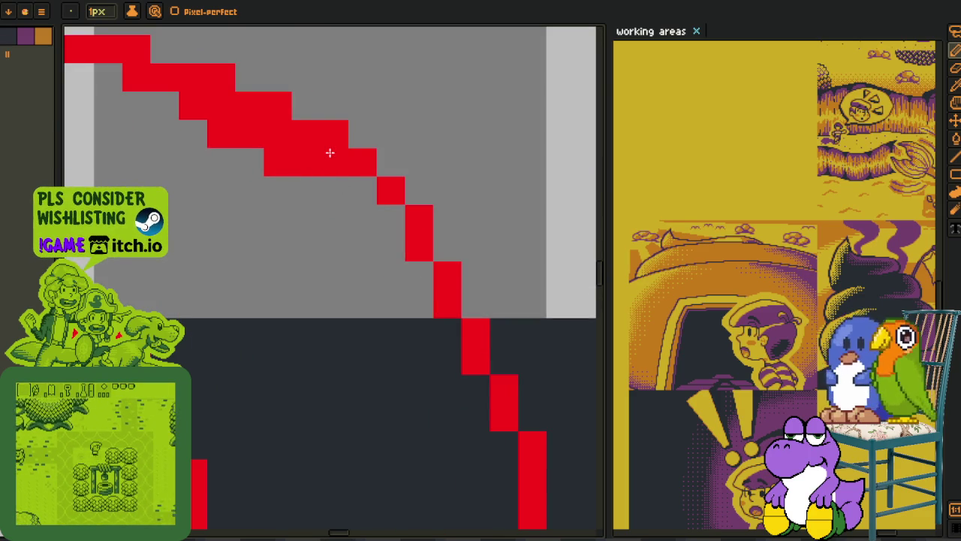
right_click(305, 162)
right_click(278, 162)
right_click(276, 109)
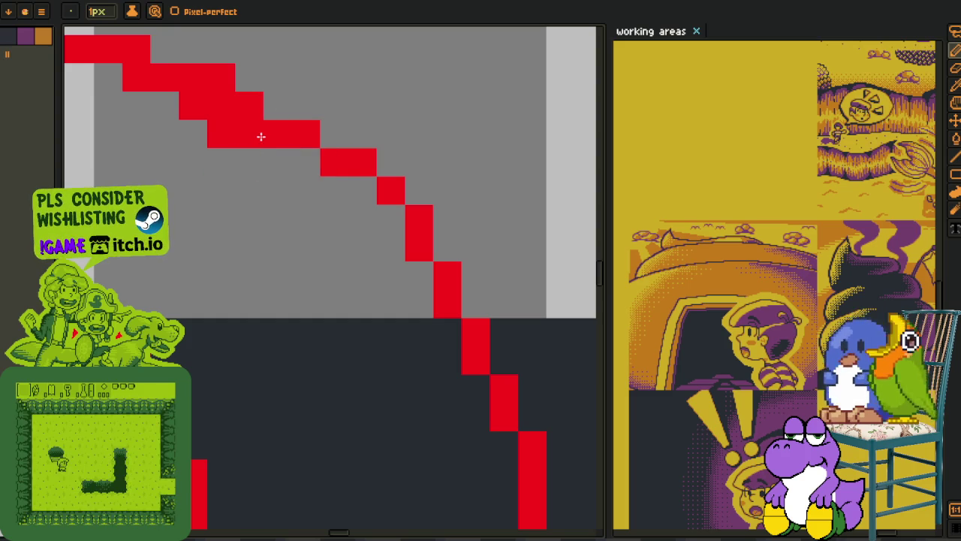
right_click(250, 134)
right_click(221, 134)
- Erase extra pixels on the curve's right side and repaint the missing ones
drag(281, 161, 350, 224)
right_click(406, 304)
right_click(349, 221)
right_click(336, 249)
click(321, 249)
click(350, 249)
scroll(300, 355, down, 5)
scroll(300, 355, right, 2)
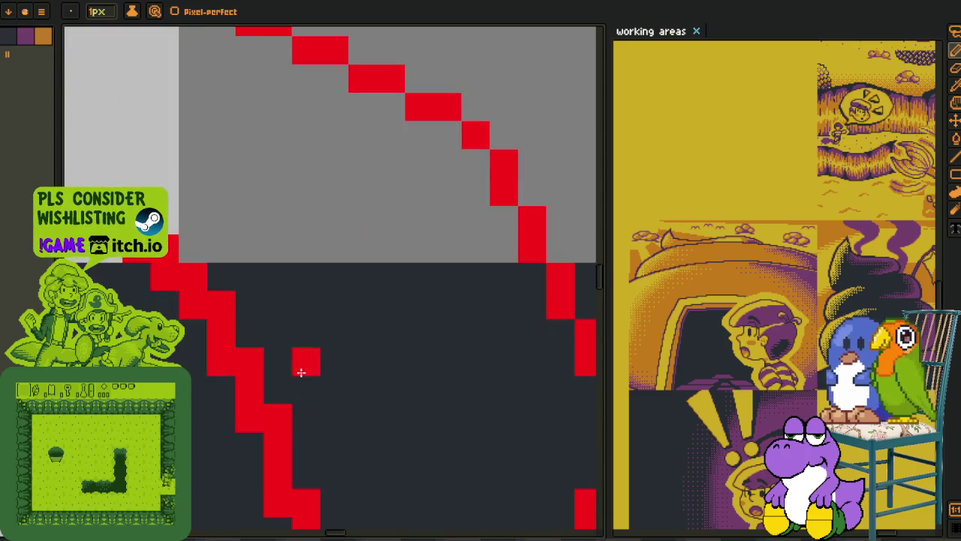
scroll(278, 278, down, 4)
- Erase doubled pixels along the loop's left side and upper left
right_click(297, 379)
right_click(274, 329)
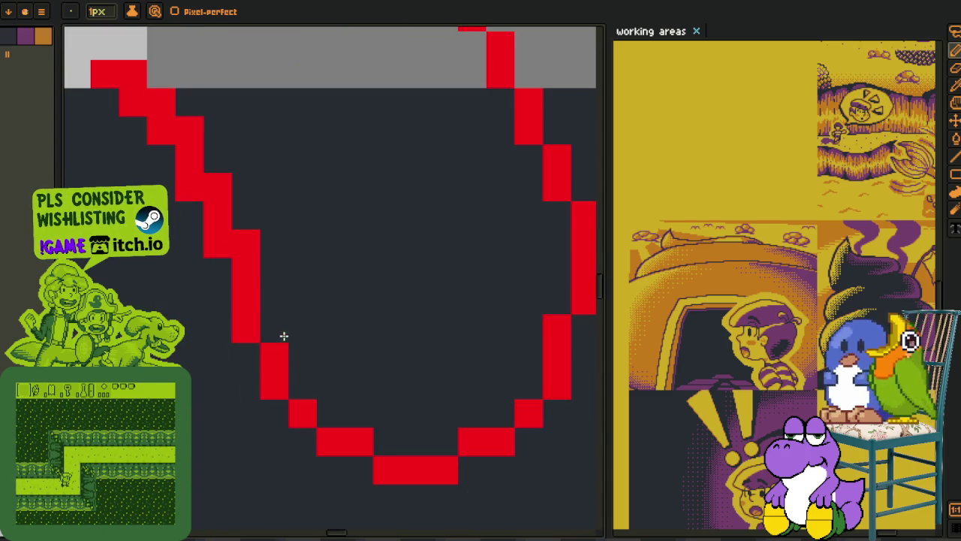
right_click(245, 243)
right_click(217, 187)
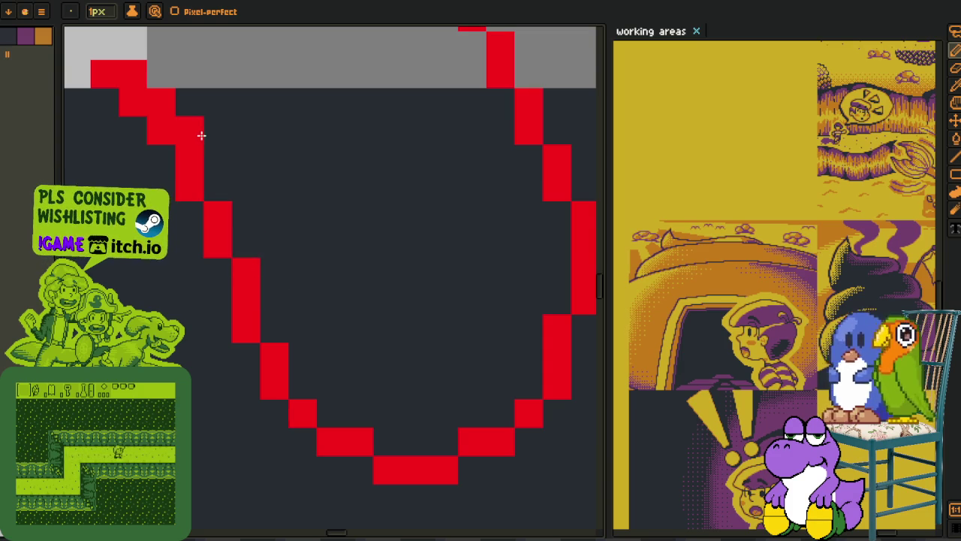
drag(200, 136, 326, 365)
right_click(292, 331)
right_click(263, 303)
scroll(266, 302, down, 2)
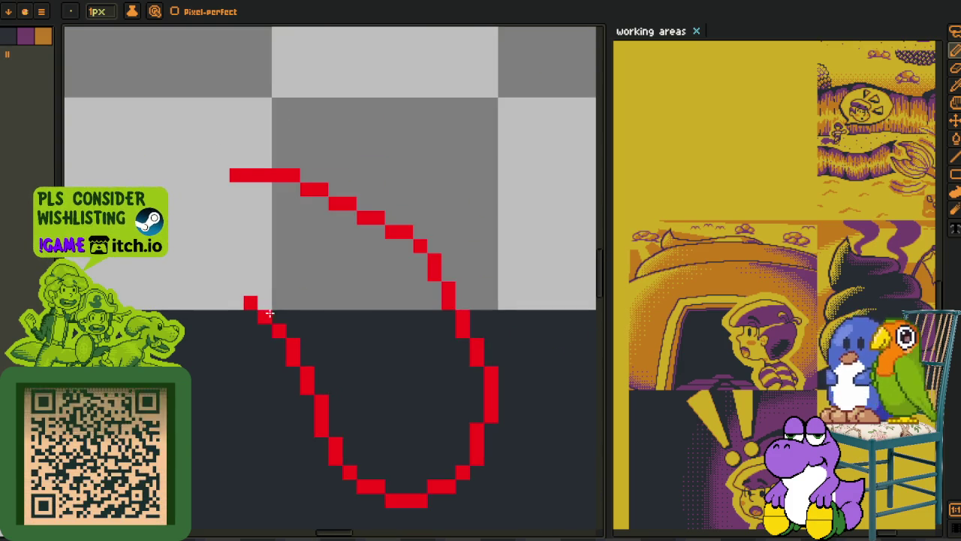
scroll(339, 311, down, 2)
scroll(339, 311, right, 2)
scroll(403, 272, up, 1)
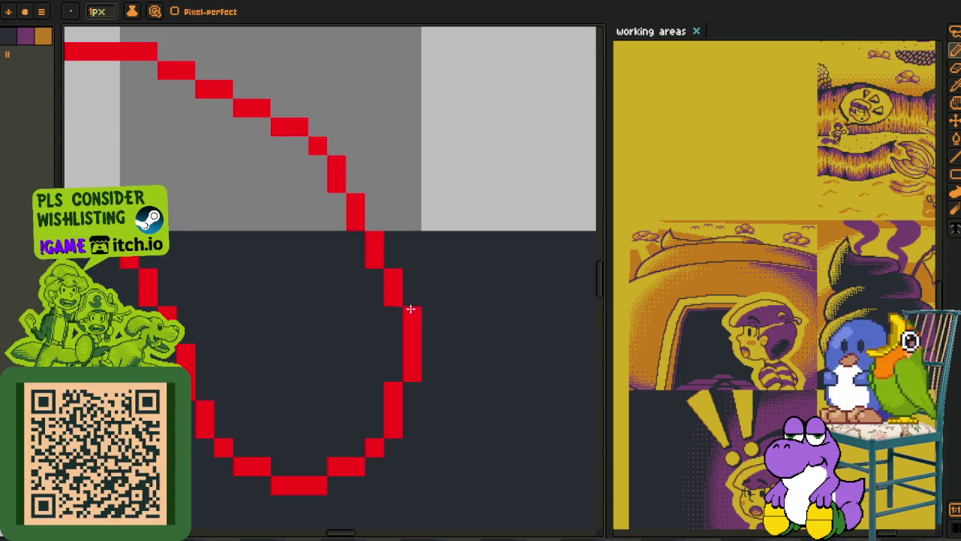
- Redraw the loop's right edge as a straight column and its bottom as a longer row
drag(409, 312, 392, 391)
click(375, 353)
drag(394, 318, 403, 406)
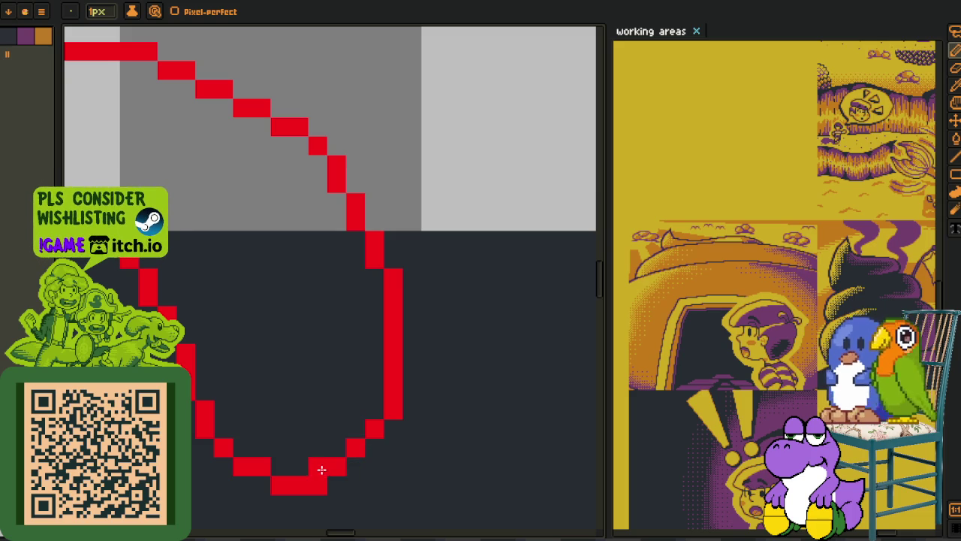
drag(324, 484, 273, 484)
click(268, 482)
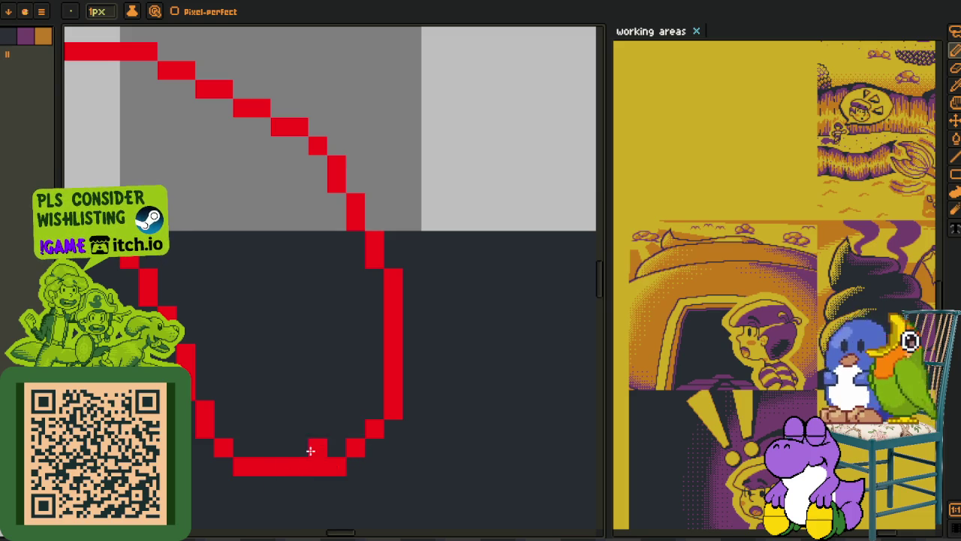
scroll(309, 453, down, 1)
- Add single pixels to the diagonal steps, remove a stray one, and review the outline
click(382, 339)
scroll(358, 307, up, 2)
click(311, 226)
click(253, 197)
click(259, 219)
scroll(266, 236, left, 5)
scroll(266, 236, up, 3)
scroll(273, 217, down, 1)
scroll(269, 226, down, 1)
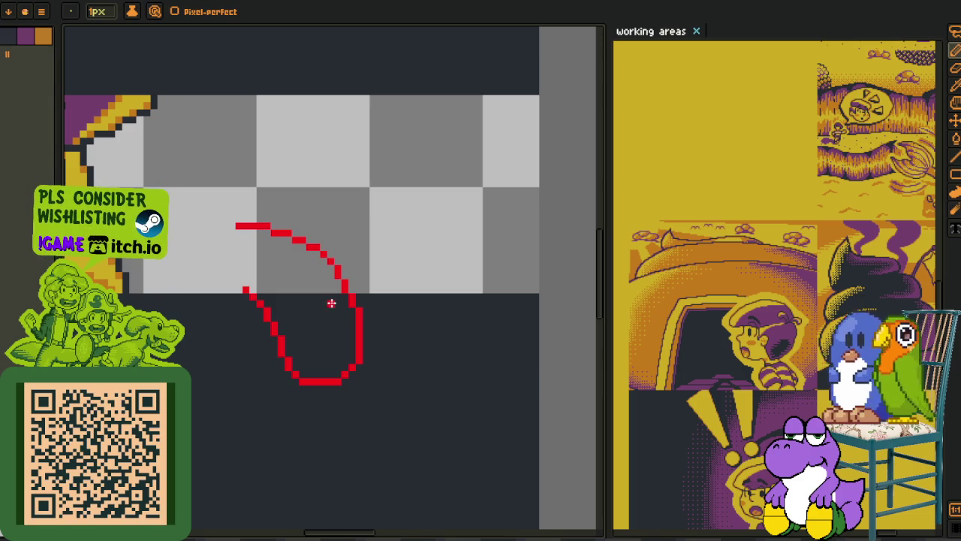
scroll(300, 263, up, 1)
scroll(326, 296, up, 1)
scroll(348, 351, up, 1)
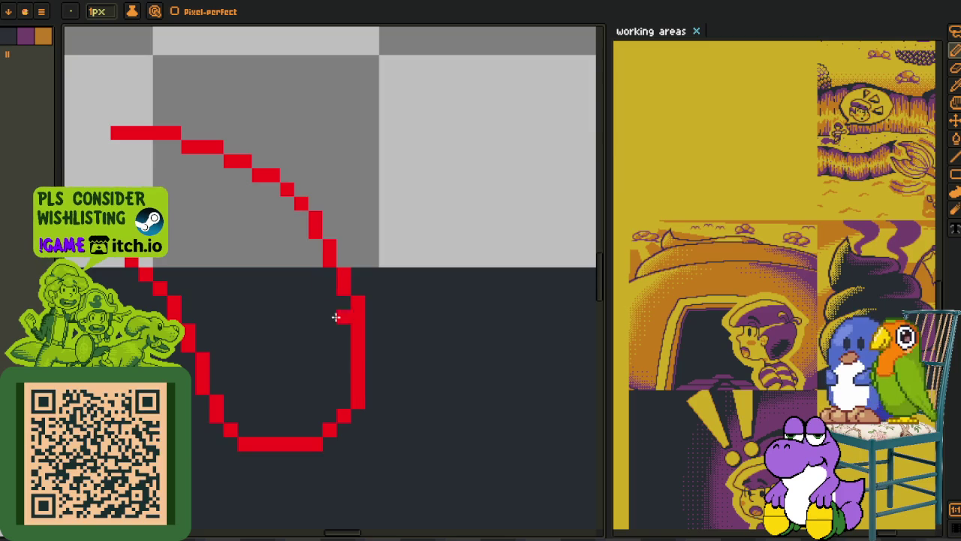
scroll(218, 139, up, 1)
- Draw a second red outer stroke across the top, along the bottom and up the right side
click(138, 142)
drag(149, 129, 299, 128)
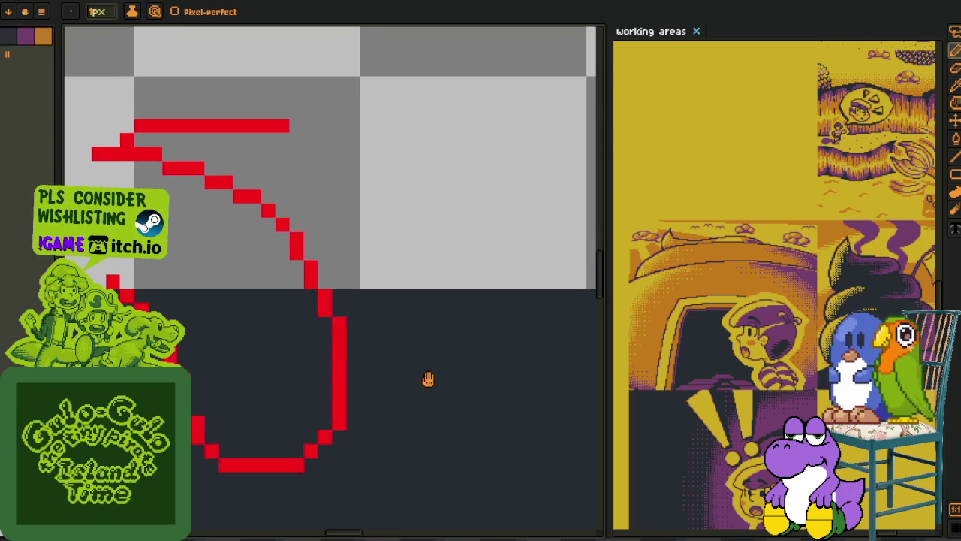
scroll(347, 400, down, 2)
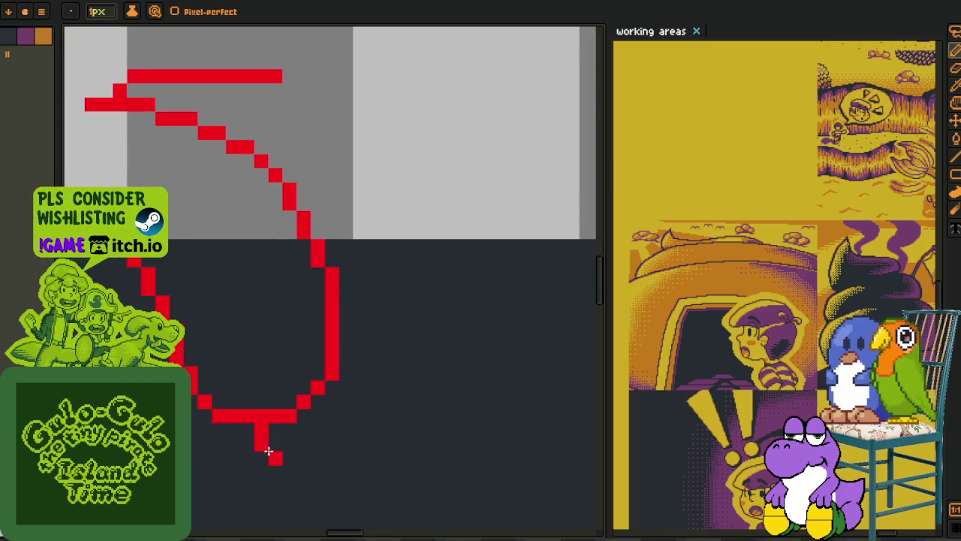
drag(283, 457, 352, 473)
drag(398, 360, 415, 343)
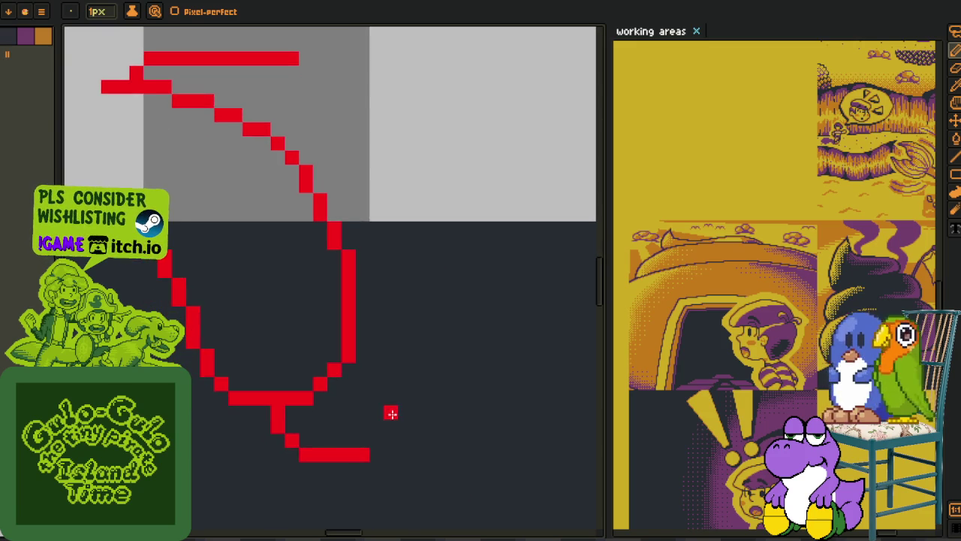
drag(388, 429, 400, 407)
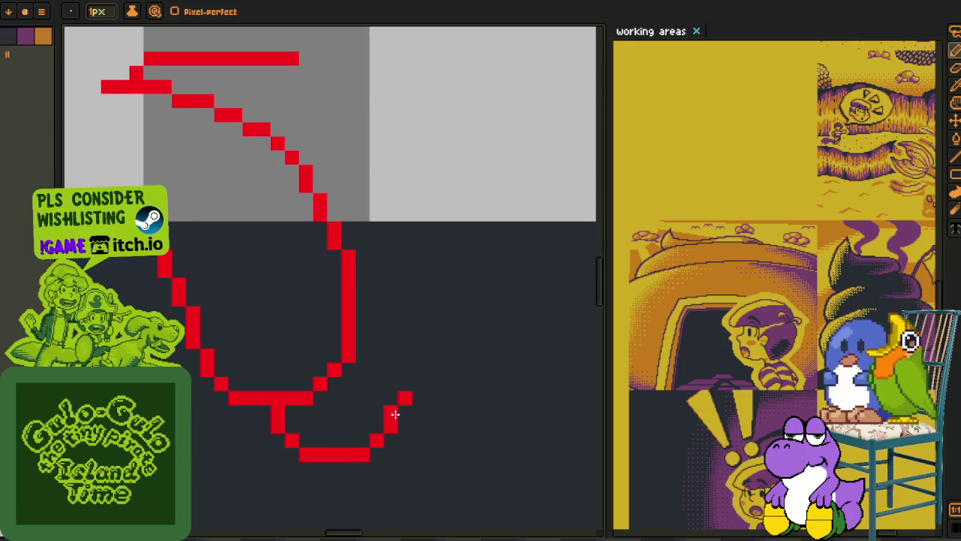
drag(416, 372, 402, 279)
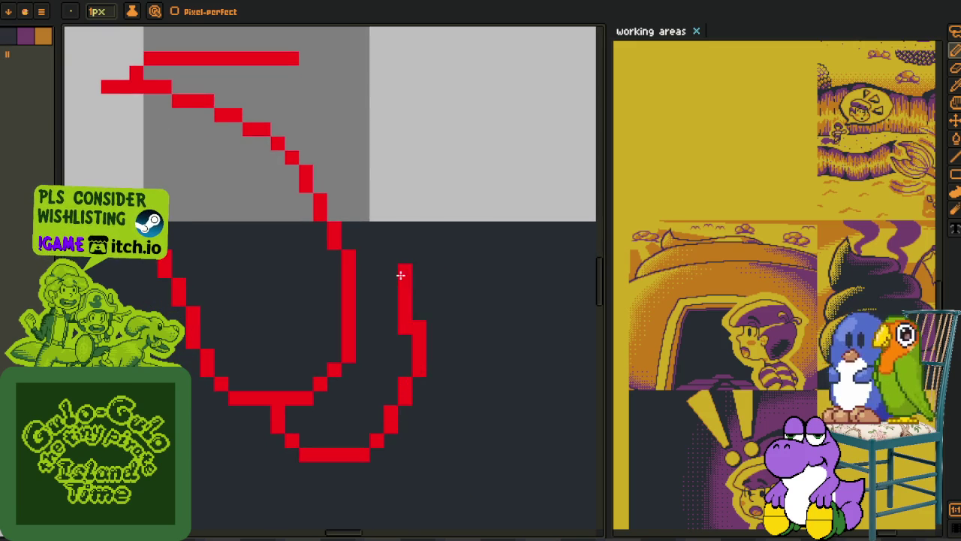
mouse_move(420, 364)
mouse_down()
mouse_move(421, 274)
mouse_move(334, 167)
mouse_move(378, 215)
mouse_up()
- Step the end of the top red line down one pixel
scroll(419, 300, up, 3)
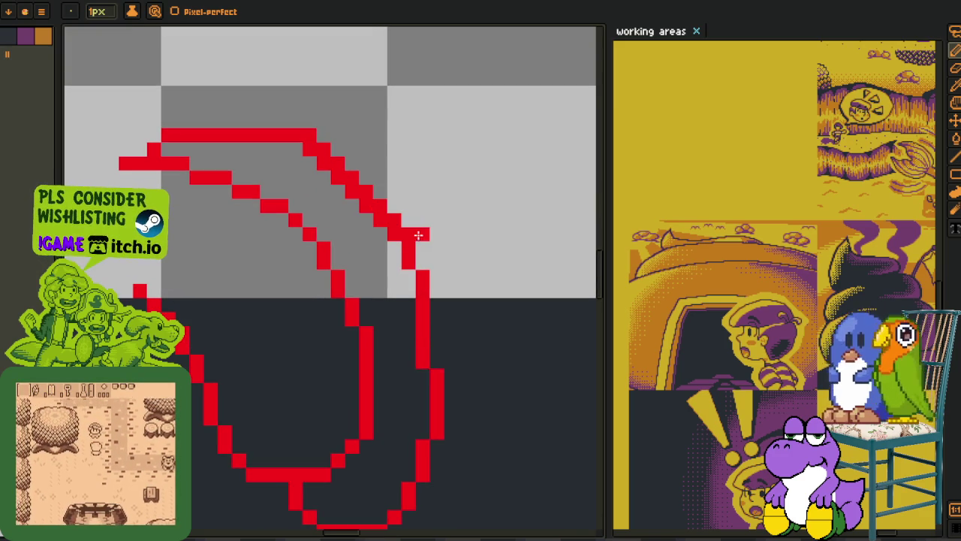
drag(315, 136, 279, 135)
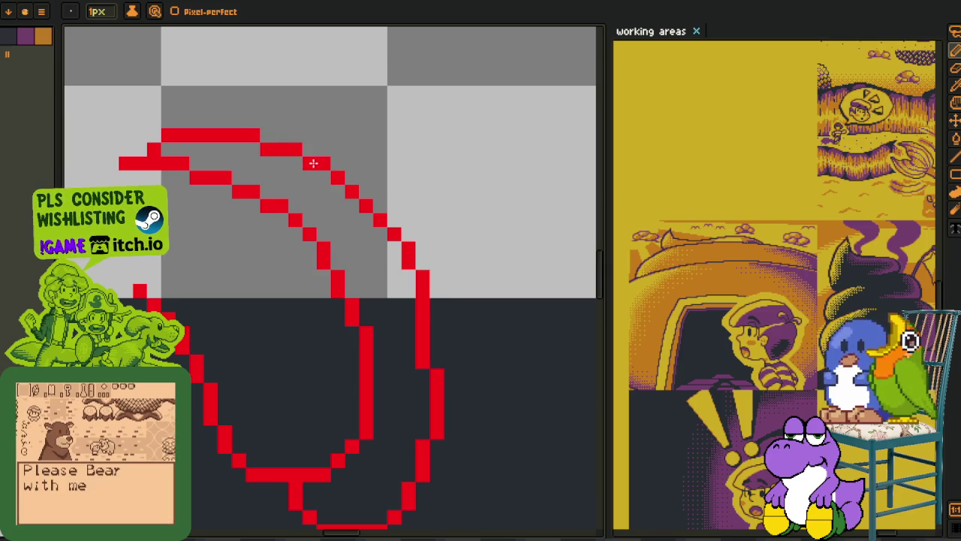
scroll(315, 161, down, 3)
scroll(349, 235, down, 1)
scroll(349, 235, up, 1)
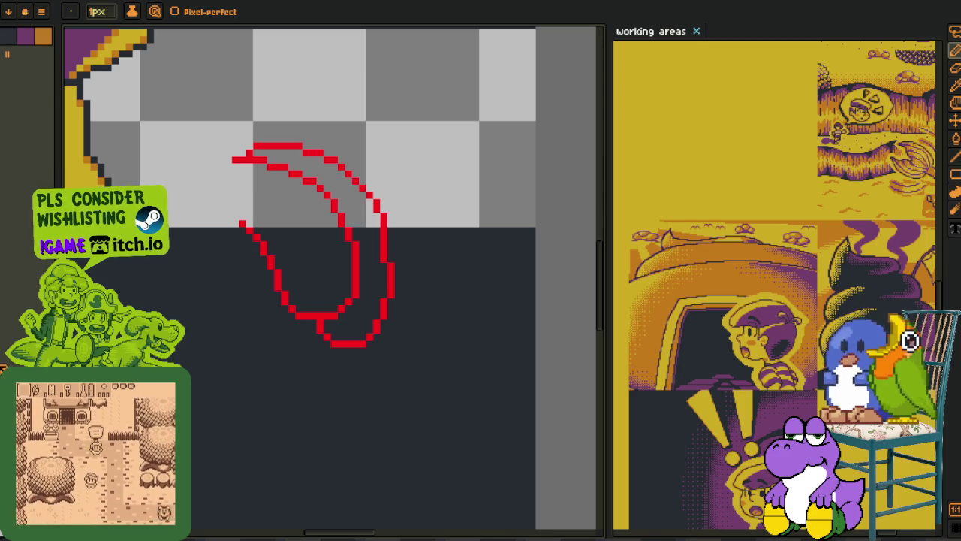
scroll(391, 311, up, 1)
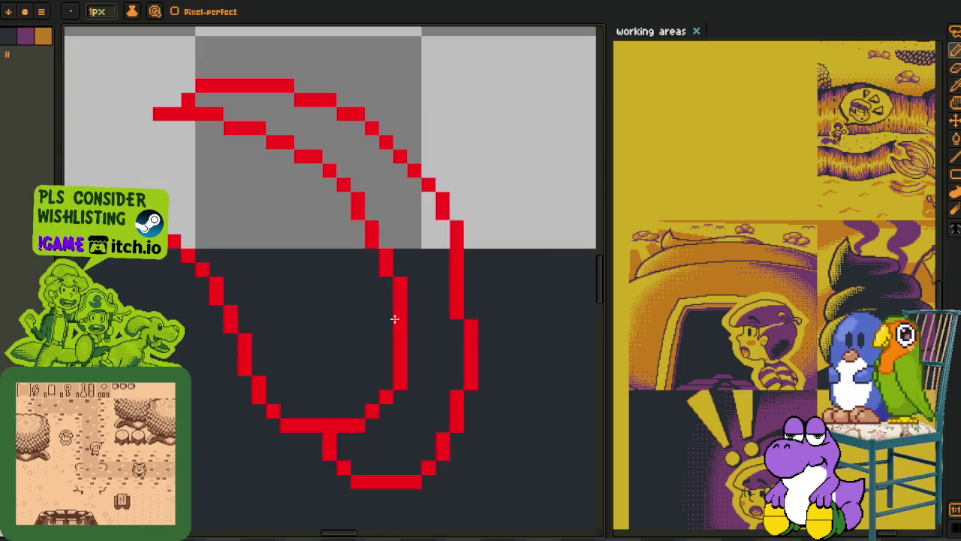
- Select the inner crescent outline, move it up into place, and return to the pencil
key(m)
drag(428, 311, 374, 278)
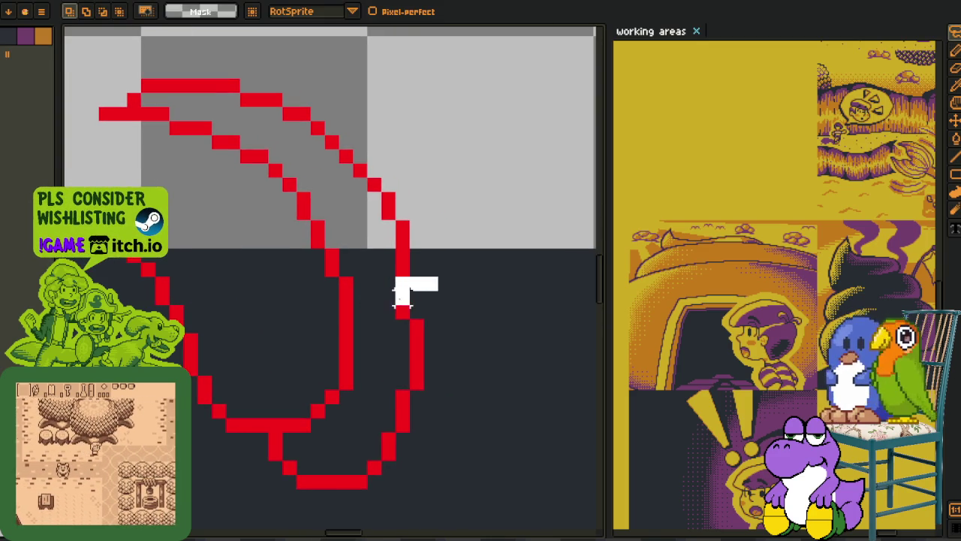
drag(402, 295, 443, 274)
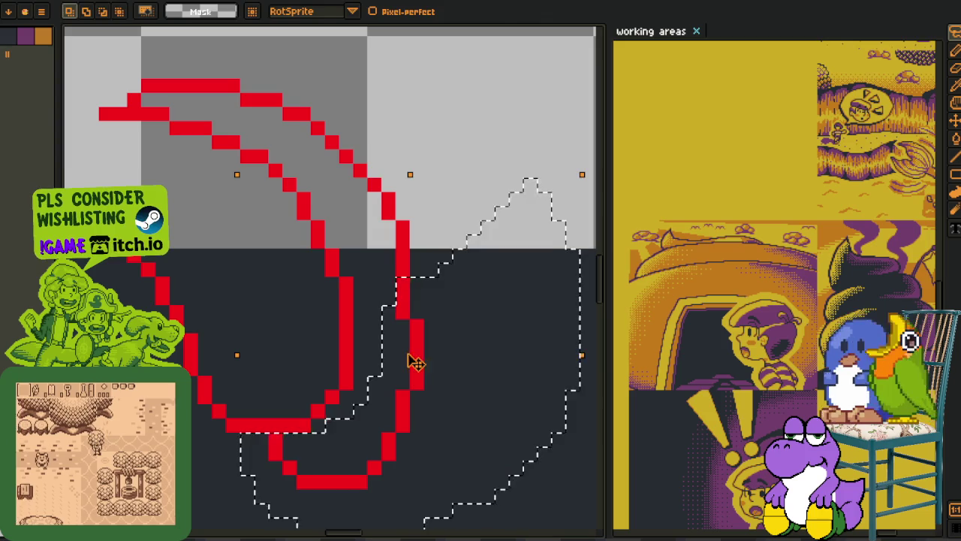
drag(415, 362, 414, 335)
click(275, 355)
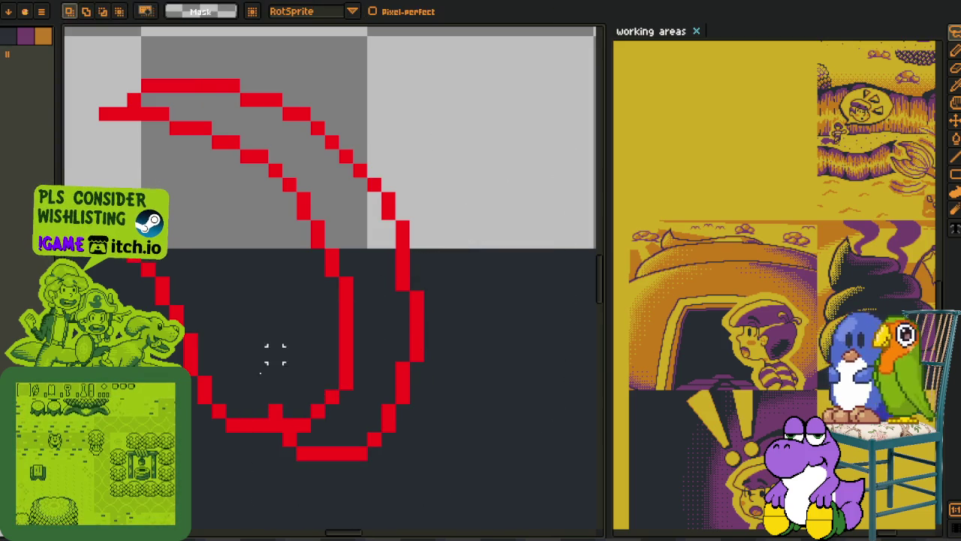
key(b)
key(i)
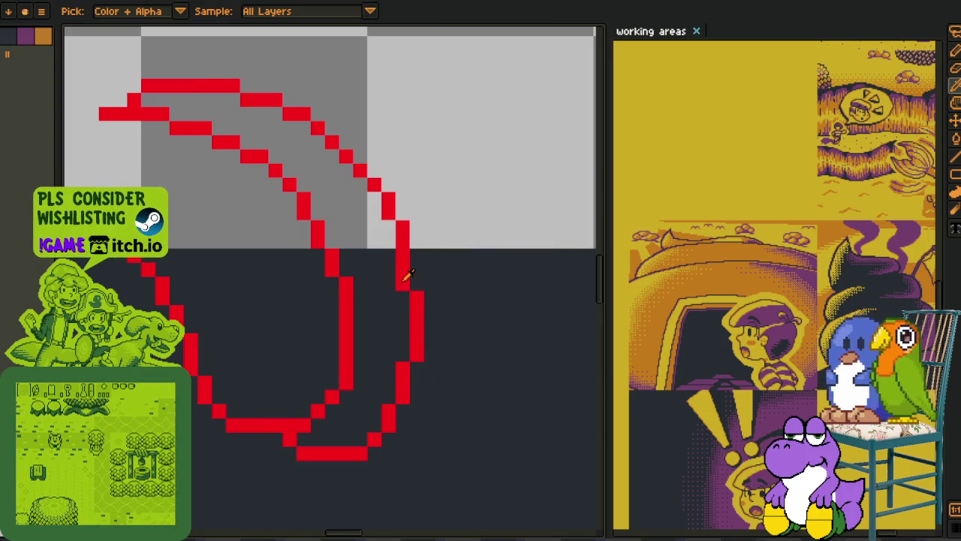
key(b)
scroll(412, 289, down, 3)
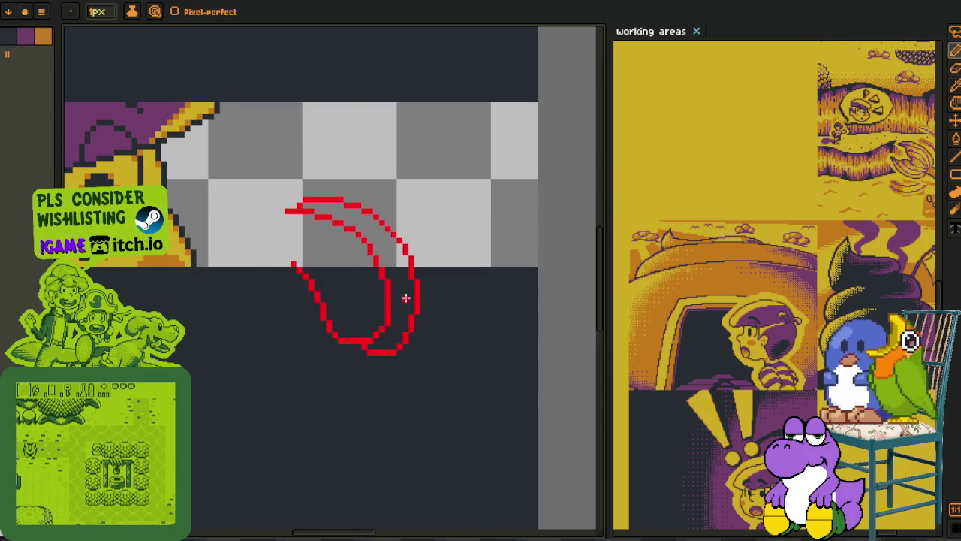
- Save the sprite, then draw a third red crescent's right side beside the first pair
key(ctrl+s)
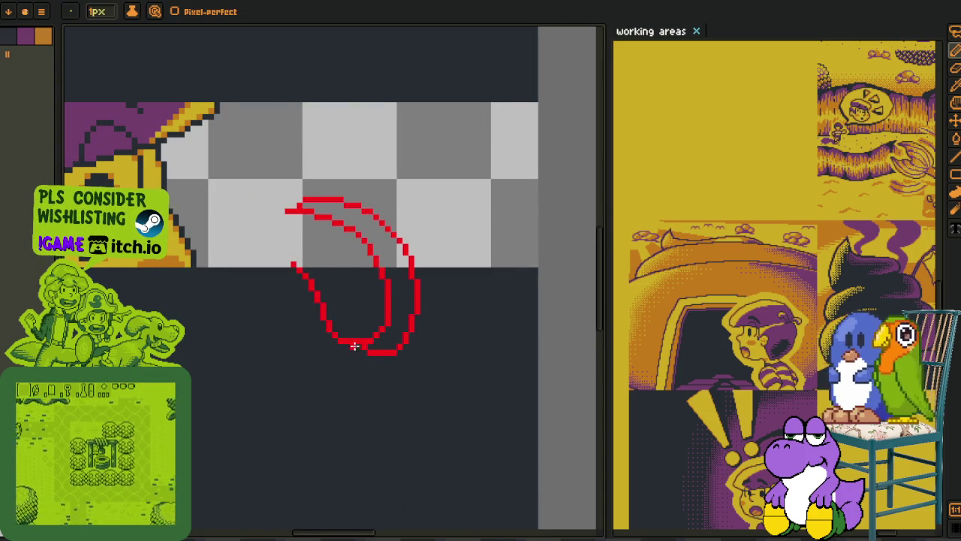
scroll(358, 345, up, 1)
scroll(421, 409, up, 2)
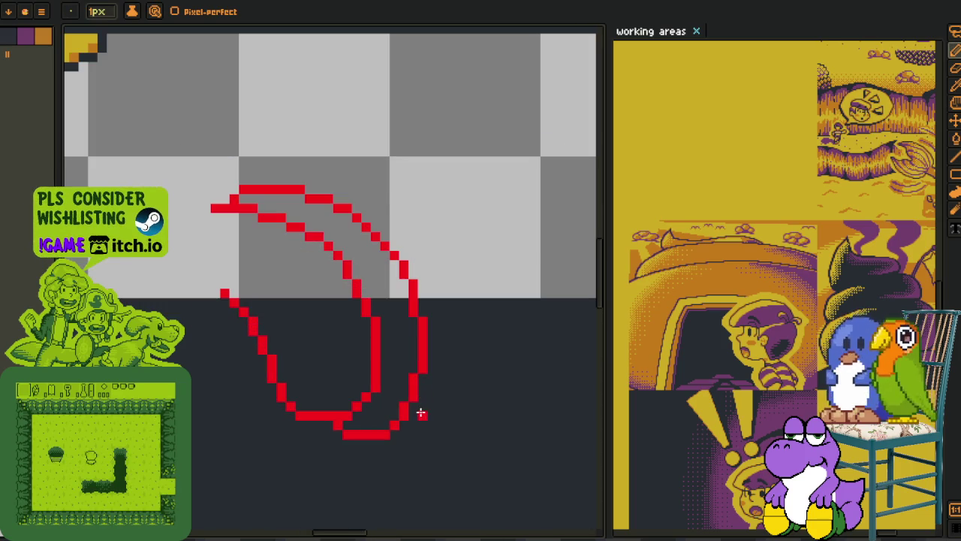
drag(414, 412, 438, 413)
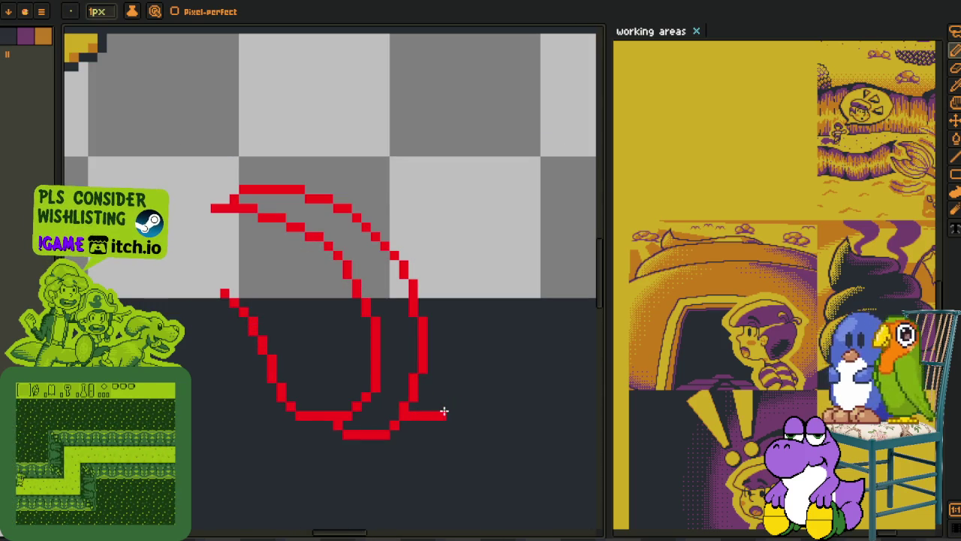
drag(444, 407, 450, 398)
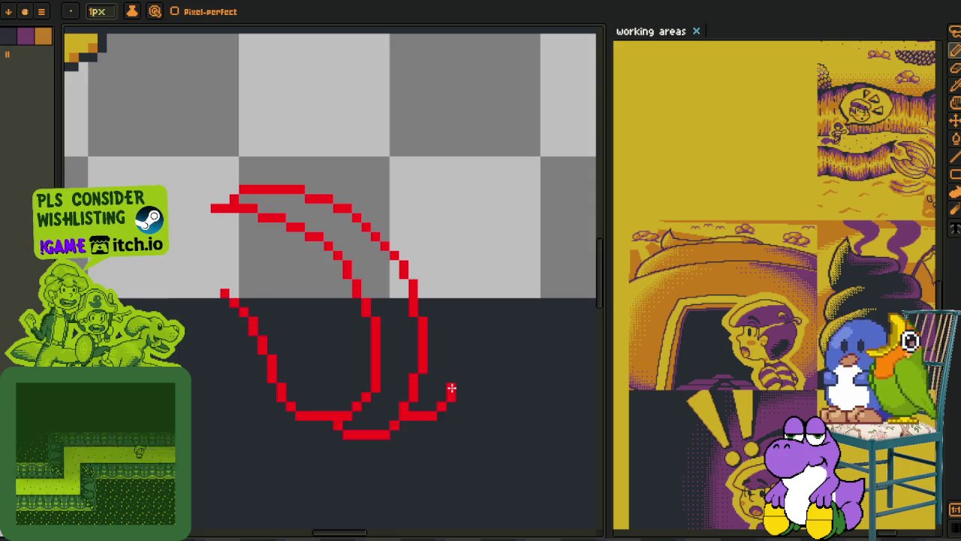
drag(504, 389, 458, 353)
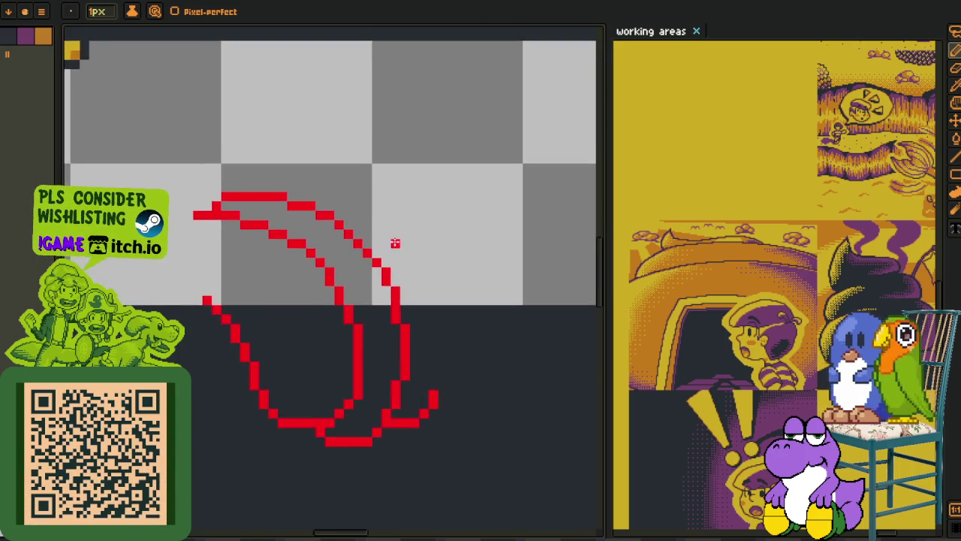
scroll(392, 243, up, 2)
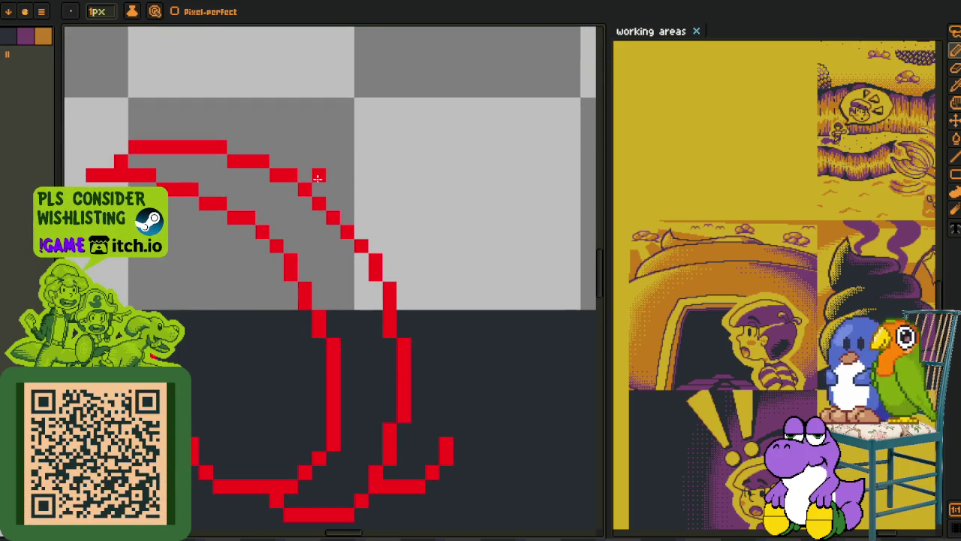
mouse_move(321, 184)
mouse_down()
mouse_move(310, 178)
mouse_move(405, 232)
mouse_move(403, 218)
mouse_up()
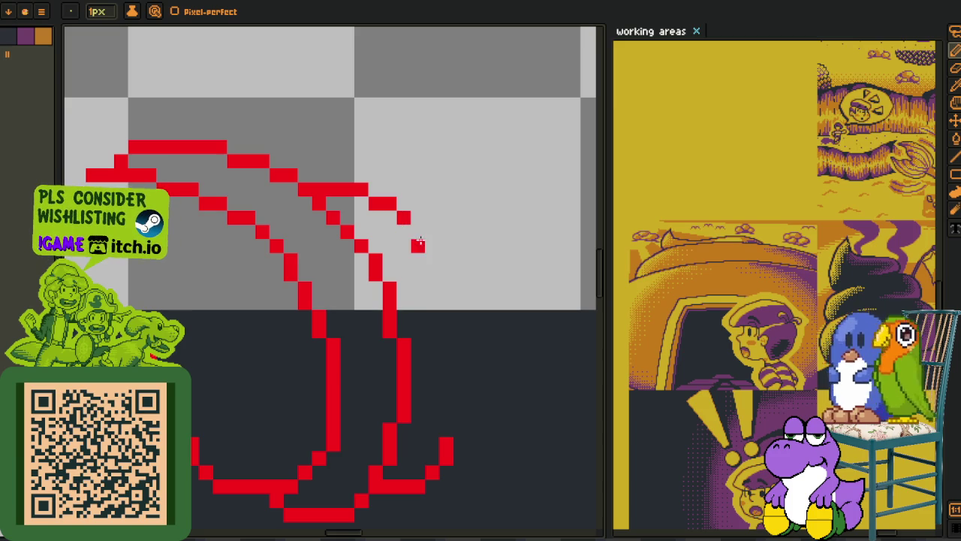
mouse_move(453, 426)
mouse_down()
mouse_move(442, 350)
mouse_move(444, 392)
mouse_move(460, 415)
mouse_move(444, 417)
mouse_move(415, 237)
mouse_up()
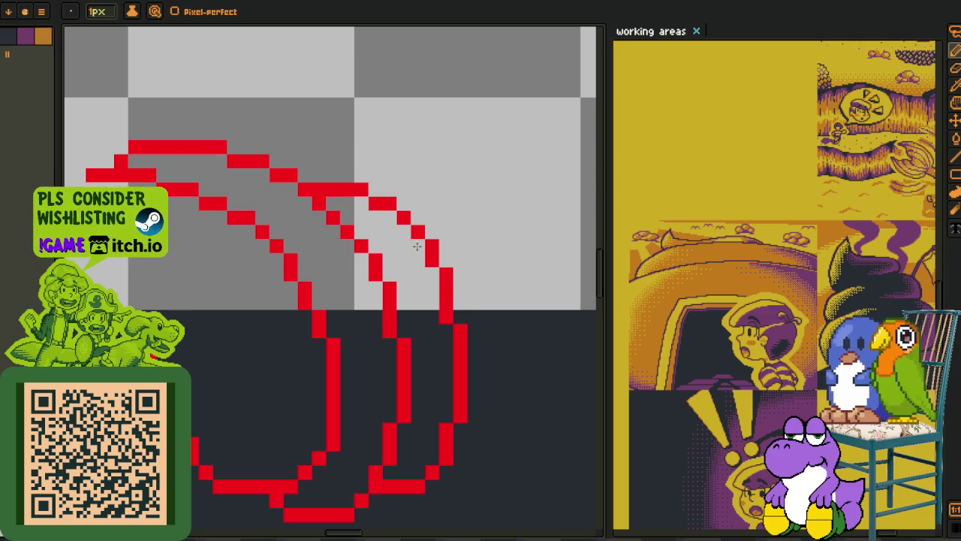
- Extend the third red arc with extra pixels
scroll(436, 275, down, 2)
scroll(436, 275, down, 2)
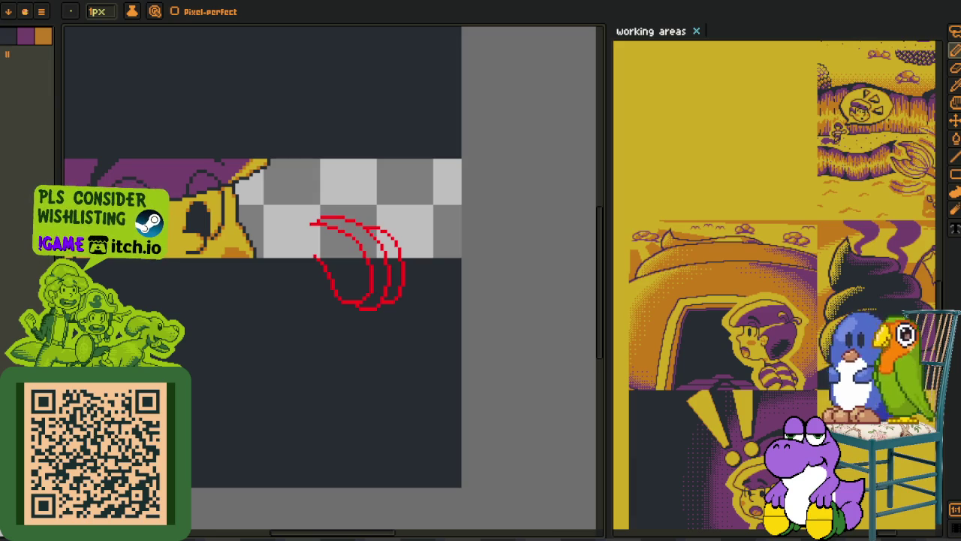
scroll(396, 223, up, 2)
scroll(397, 241, up, 2)
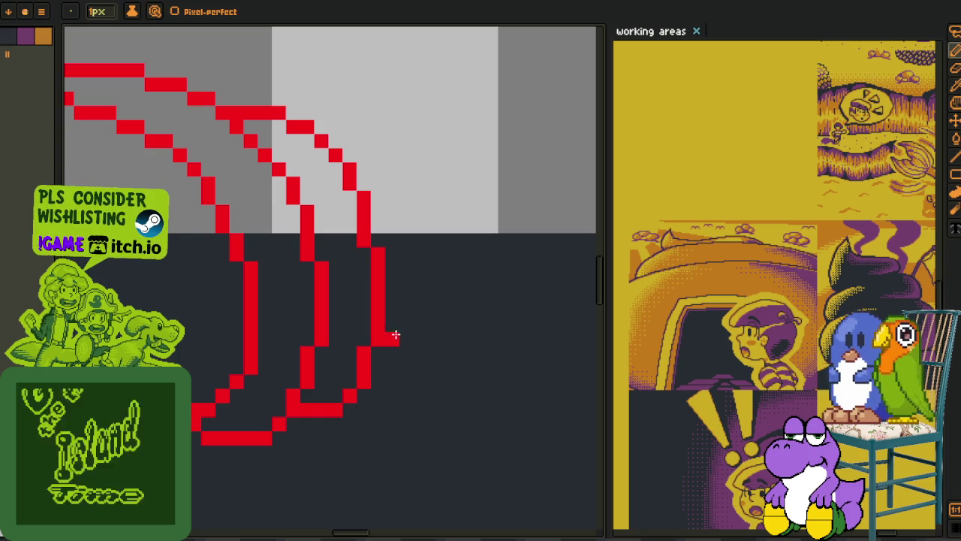
click(393, 325)
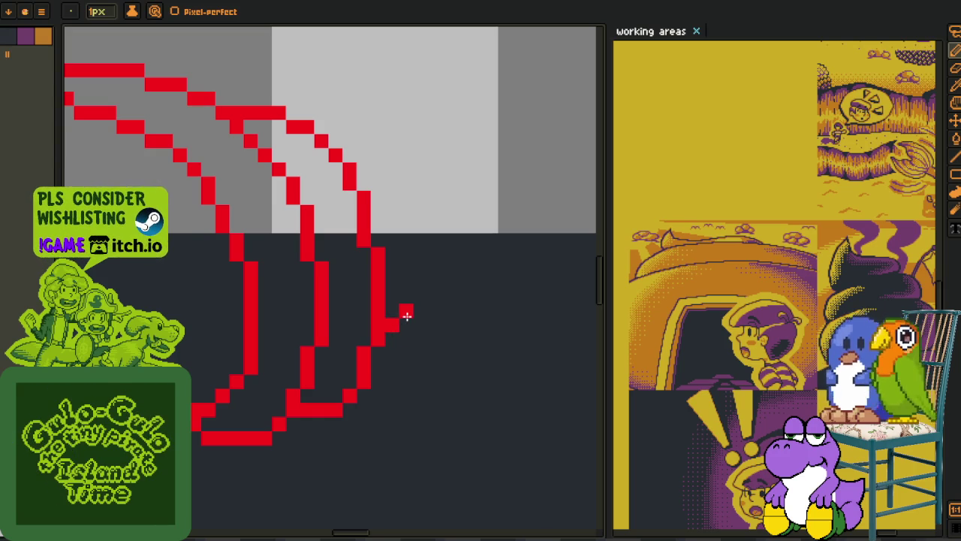
scroll(407, 308, down, 2)
scroll(403, 332, up, 2)
click(413, 346)
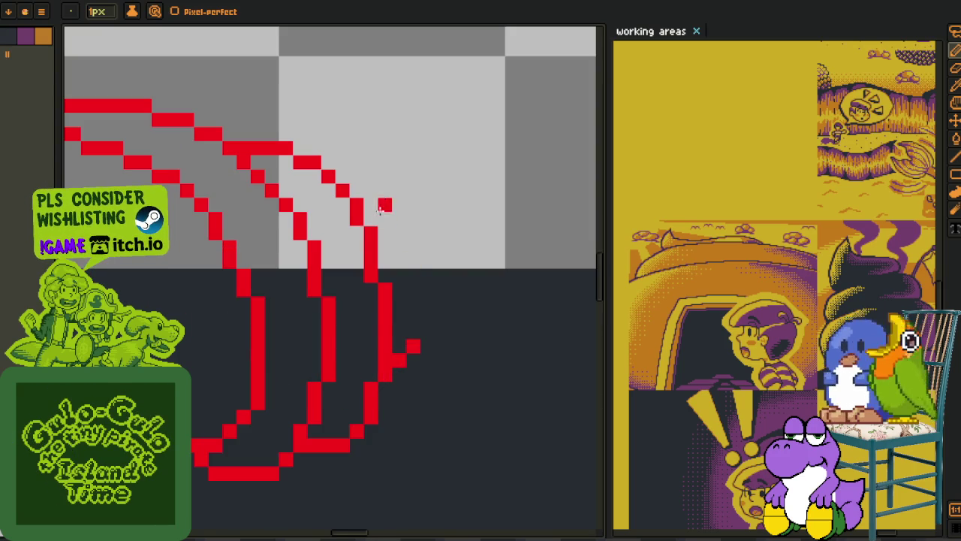
- Draw the fourth red arc's top, right and bottom edges, erasing stray pixels
mouse_move(357, 187)
mouse_down()
mouse_move(343, 175)
mouse_move(411, 242)
mouse_up()
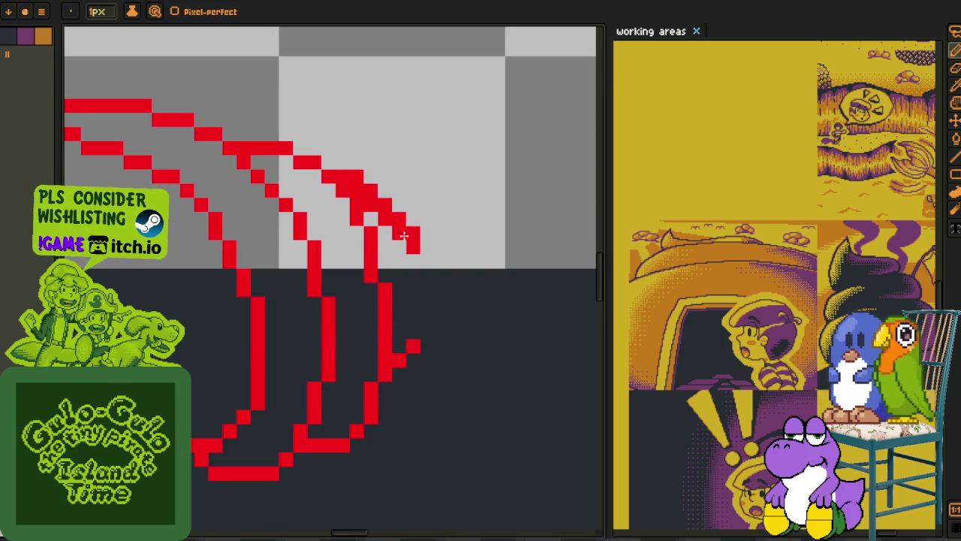
drag(372, 200, 407, 229)
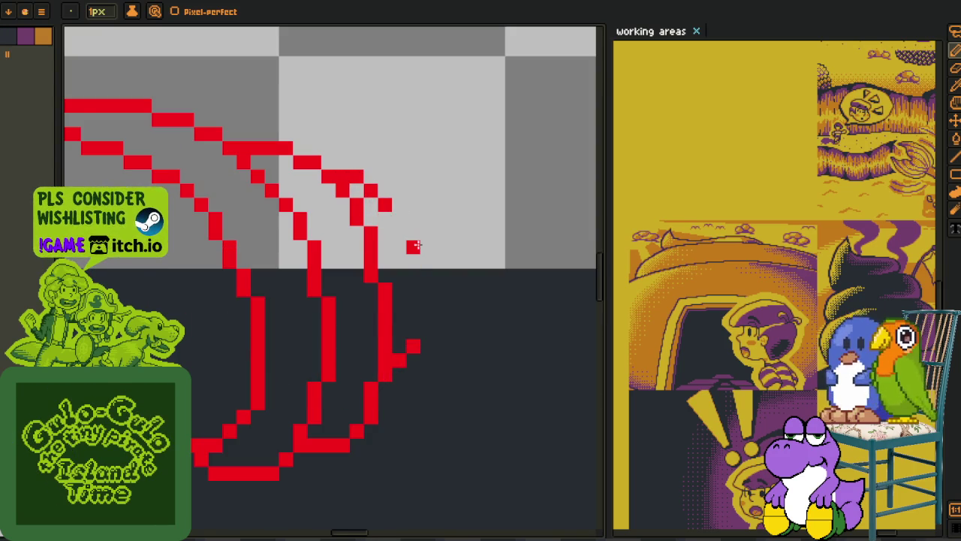
drag(383, 189, 430, 264)
click(426, 221)
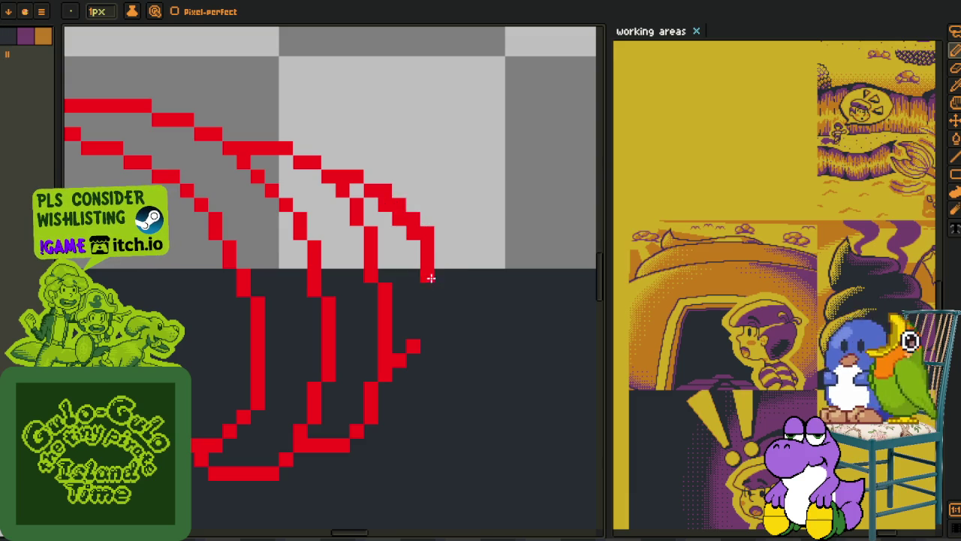
drag(436, 280, 433, 343)
right_click(414, 366)
click(425, 373)
click(413, 387)
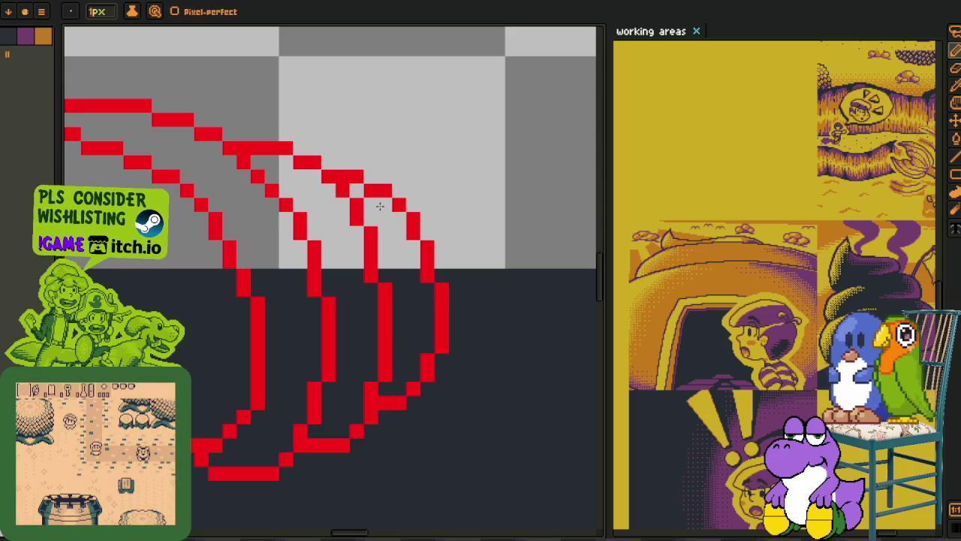
scroll(399, 229, down, 2)
scroll(411, 258, down, 1)
drag(412, 258, 438, 283)
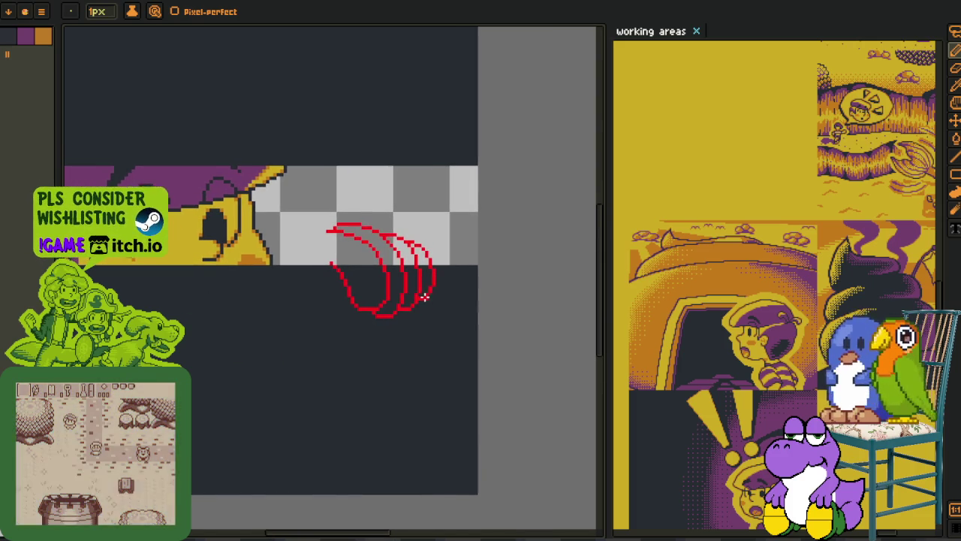
- Sketch a small red loop left of the crescents, undoing a first attempt
scroll(353, 254, up, 1)
scroll(293, 200, up, 1)
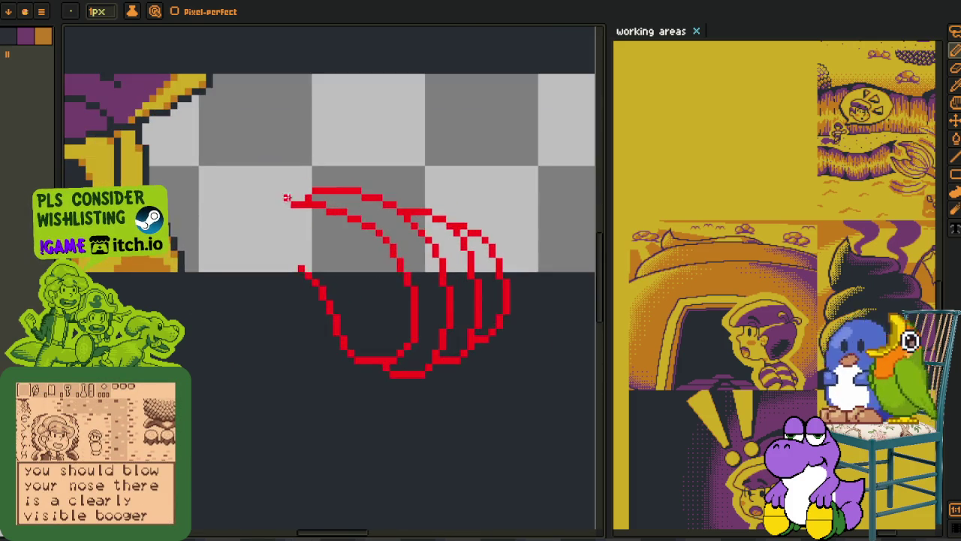
scroll(275, 258, up, 2)
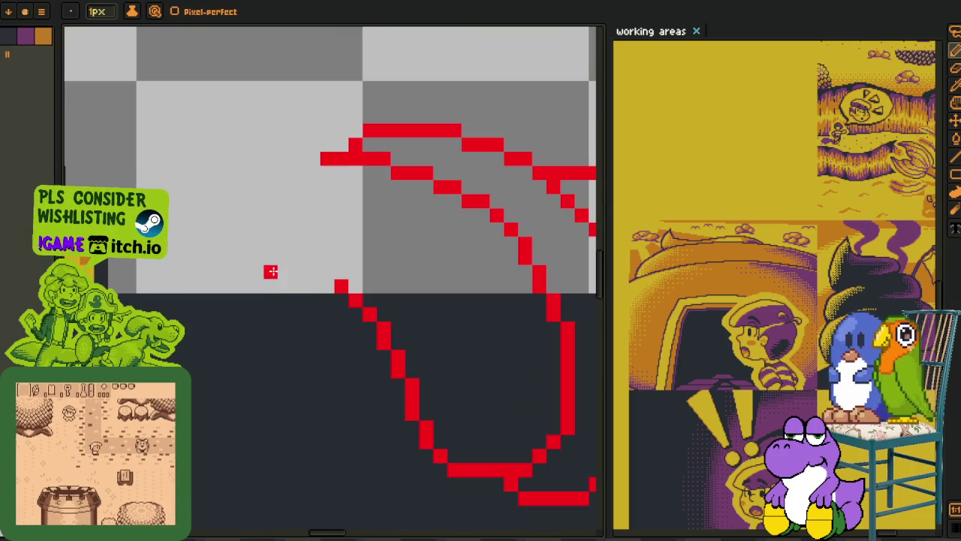
drag(284, 287, 241, 216)
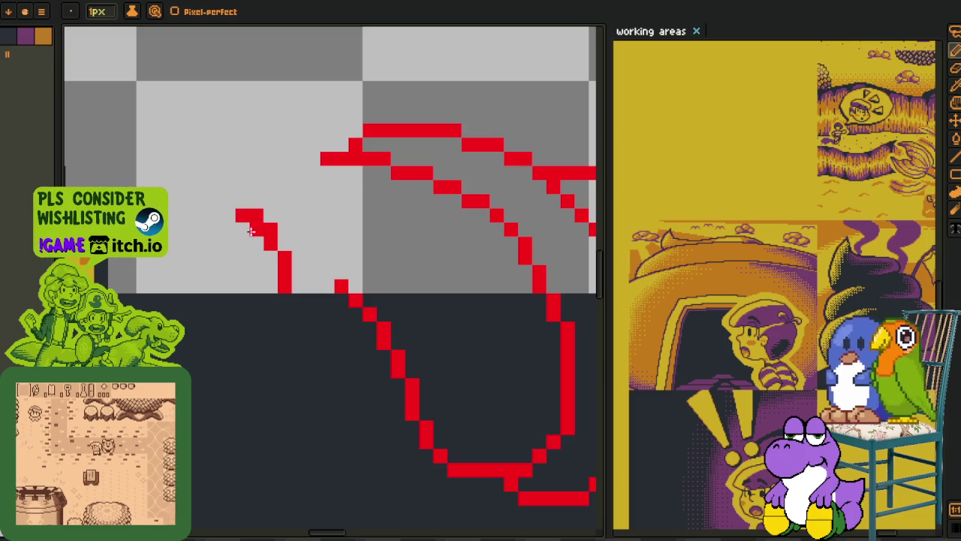
key(ctrl+z)
drag(208, 213, 276, 250)
drag(195, 231, 182, 292)
drag(214, 225, 268, 258)
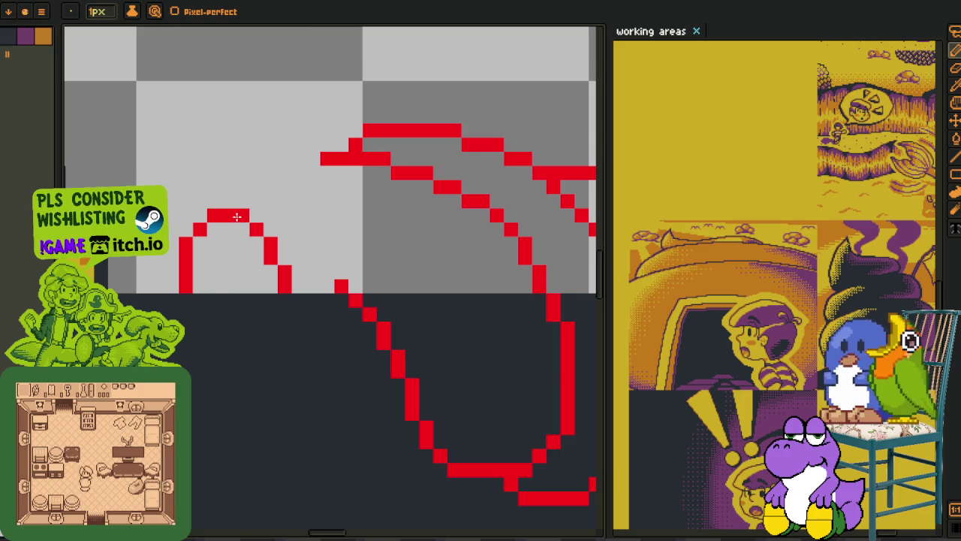
- Select the small red loop and move it rightward toward the crescents
scroll(237, 216, down, 2)
scroll(261, 204, up, 2)
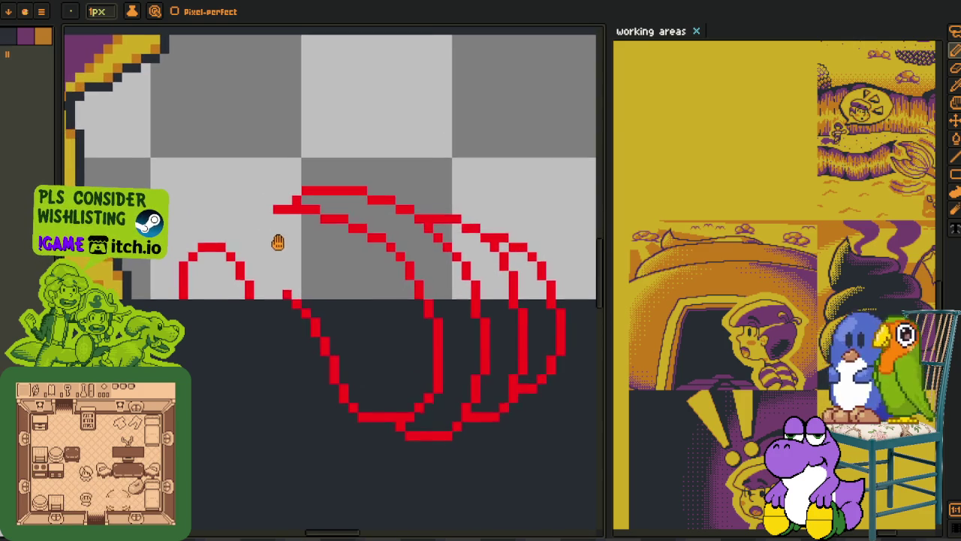
key(m)
drag(183, 210, 184, 359)
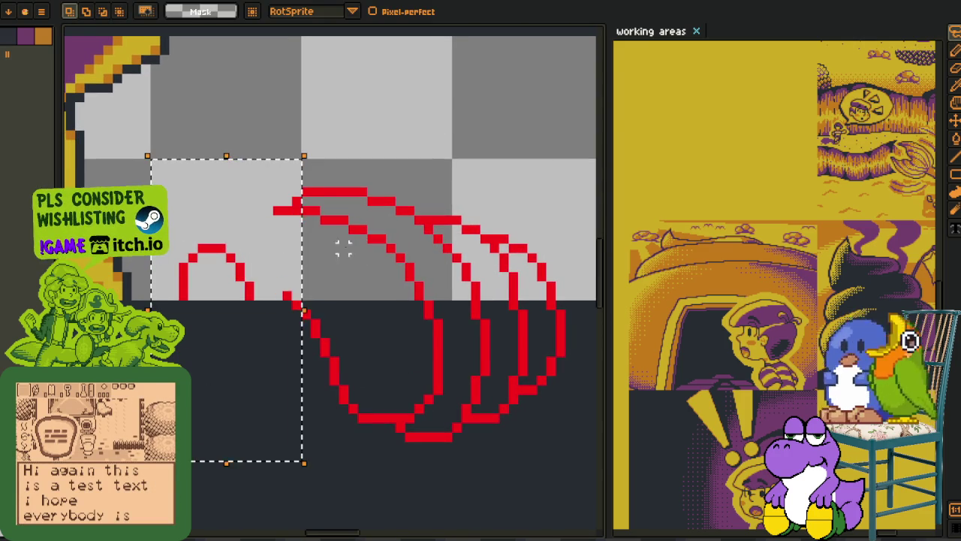
key(ctrl+d)
mouse_move(272, 275)
mouse_down()
mouse_move(209, 210)
mouse_move(259, 300)
mouse_move(278, 282)
mouse_up()
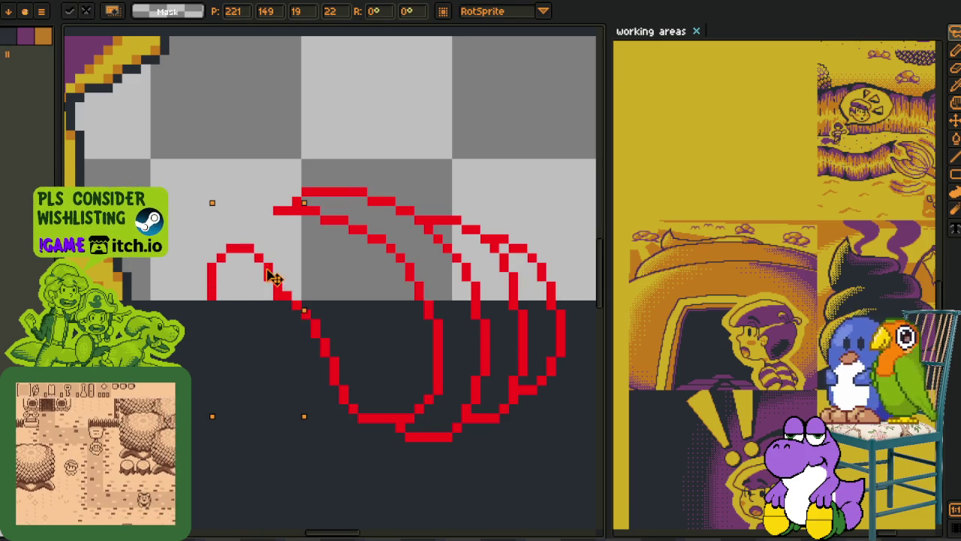
- Draw the missing red curve joining the loop to the top stroke, undoing a stray corner pixel
drag(201, 202, 279, 209)
scroll(279, 209, up, 2)
scroll(270, 209, up, 1)
key(b)
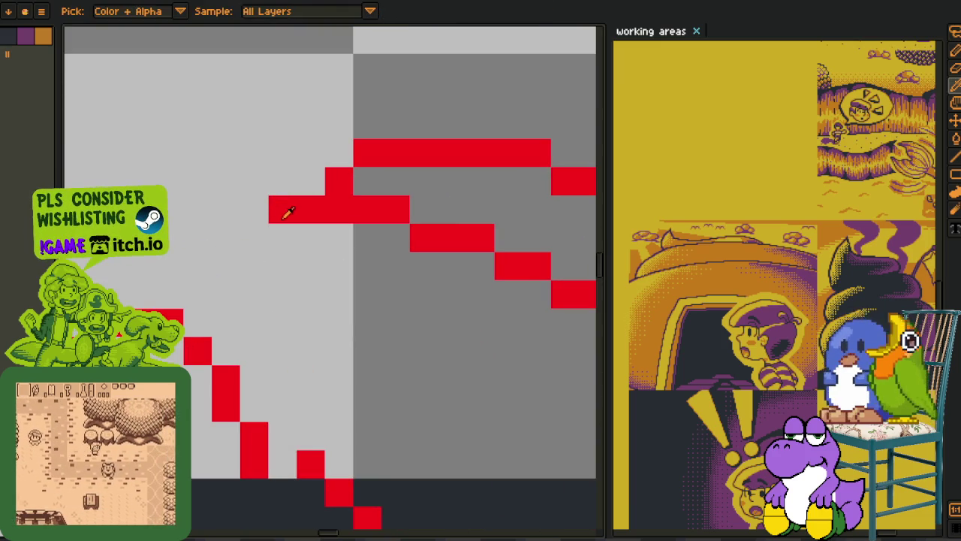
mouse_move(169, 294)
mouse_down()
mouse_move(178, 269)
mouse_move(230, 230)
mouse_move(264, 227)
mouse_up()
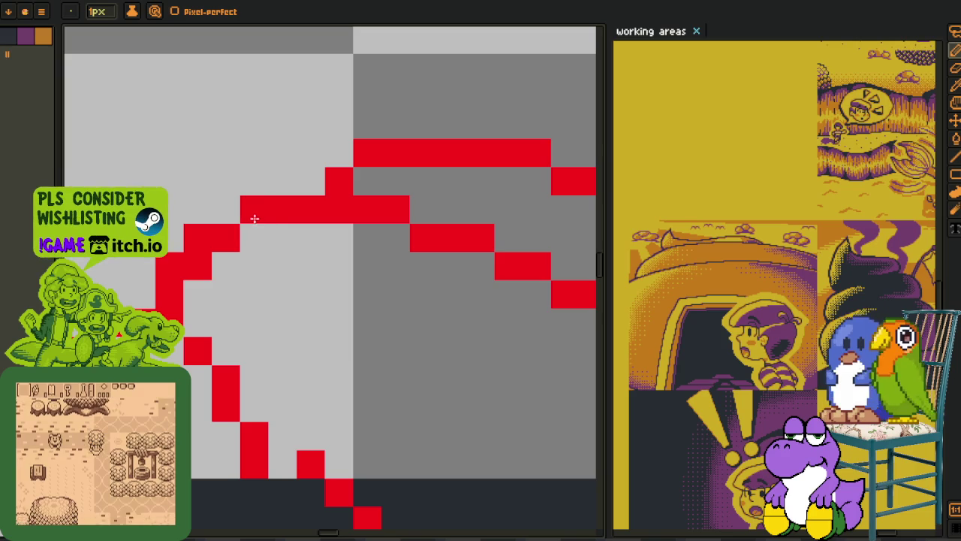
key(ctrl+z)
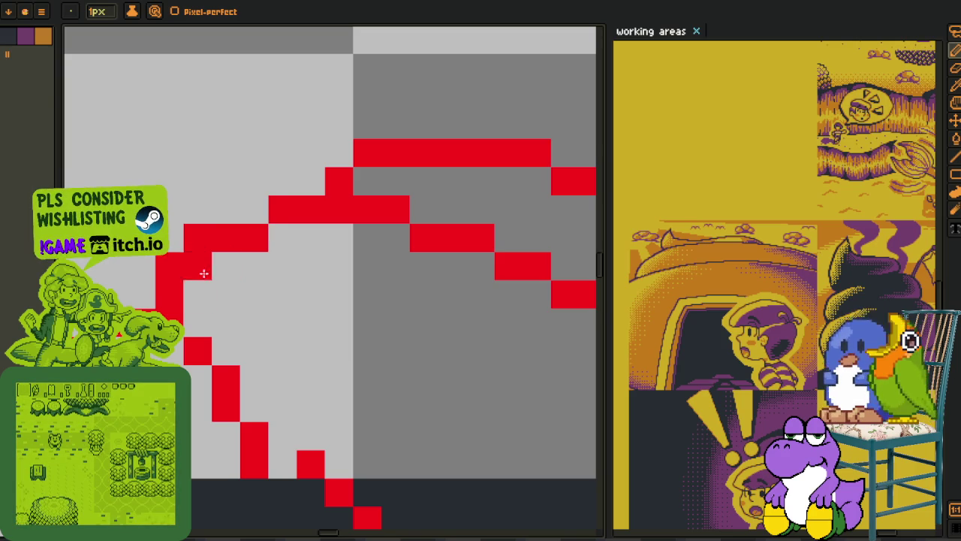
scroll(190, 306, down, 4)
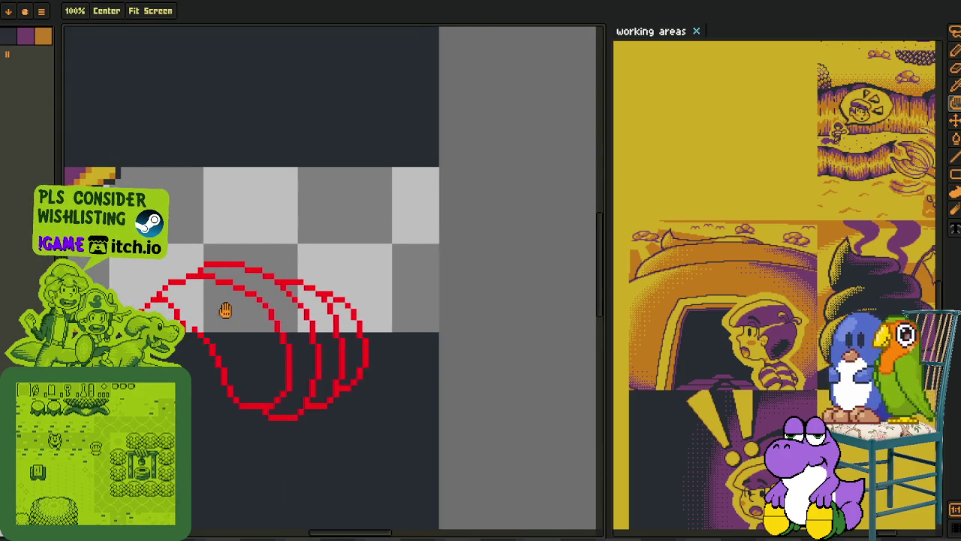
- Bucket-fill the first crescent's left tip, upper and lower parts yellow
scroll(223, 307, down, 2)
scroll(255, 293, down, 2)
scroll(280, 282, down, 2)
scroll(279, 283, up, 3)
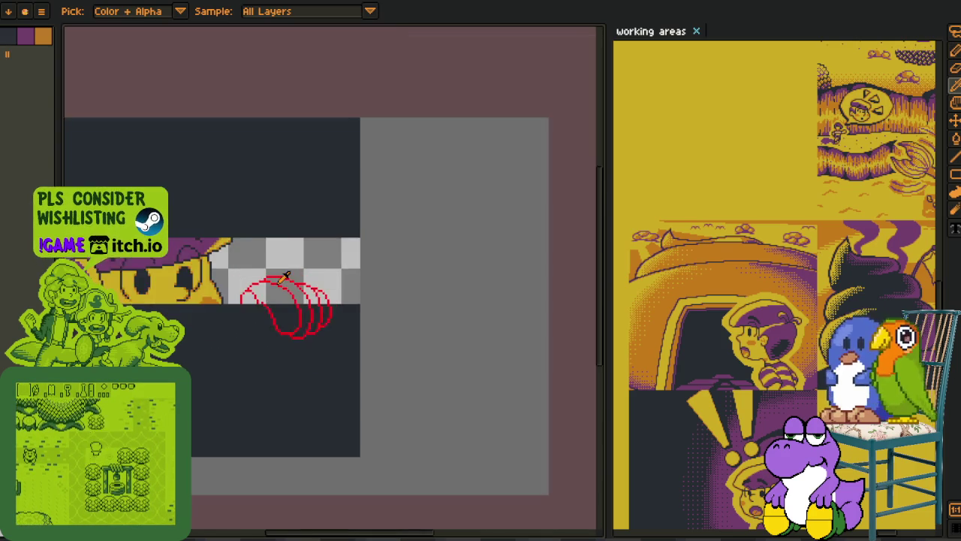
scroll(271, 292, up, 2)
scroll(259, 301, up, 2)
scroll(254, 308, up, 2)
click(254, 308)
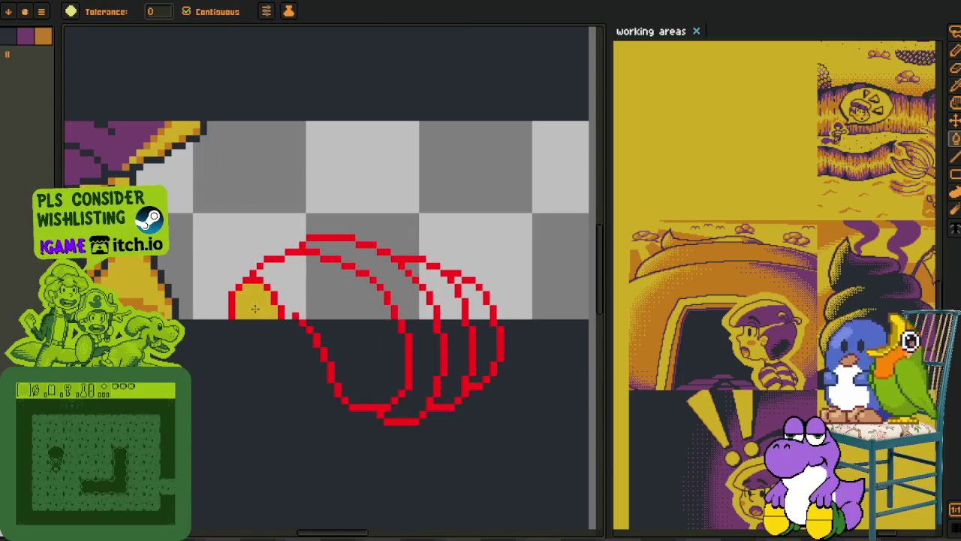
click(316, 295)
click(350, 333)
- Fill the second, third and fourth crescents and the grey gaps between them yellow
click(425, 373)
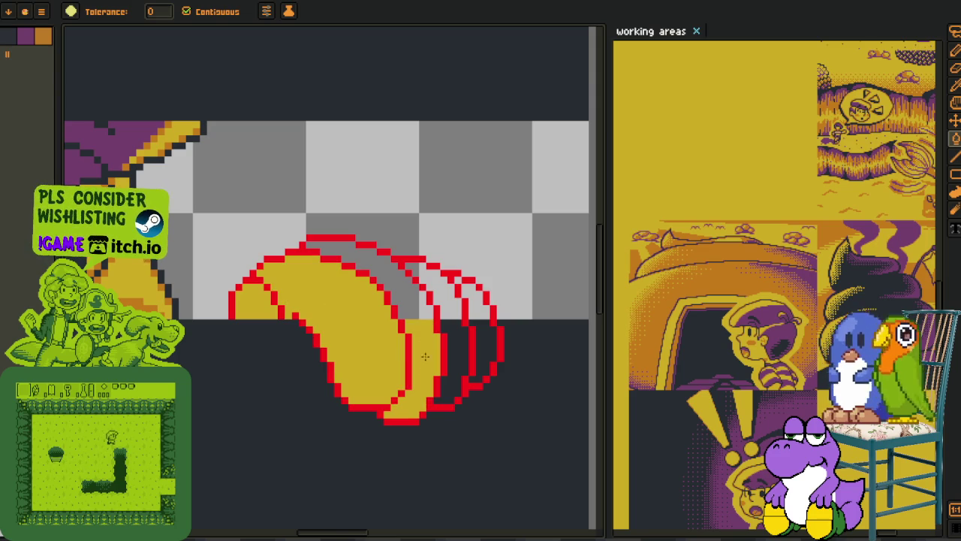
click(415, 314)
click(452, 346)
click(481, 343)
click(473, 307)
click(466, 290)
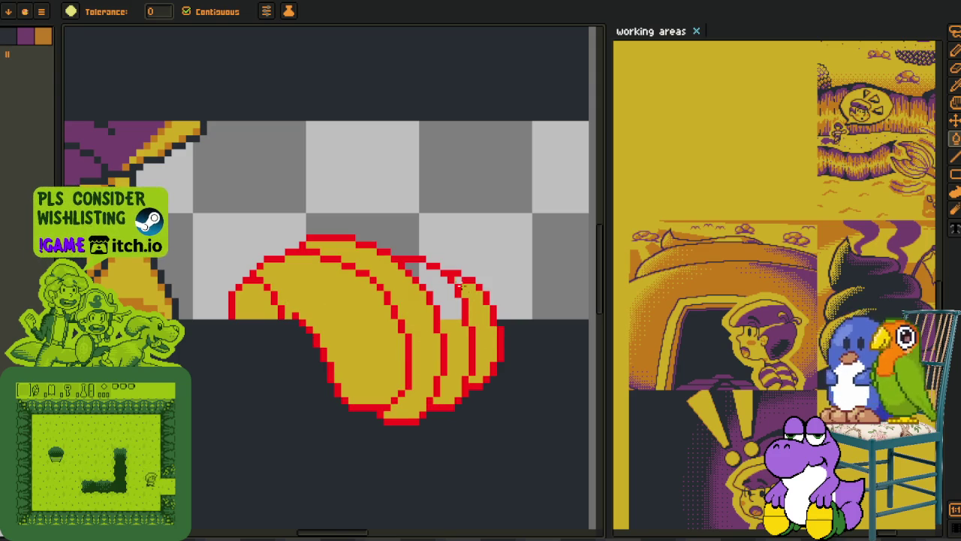
click(447, 293)
scroll(447, 293, down, 2)
scroll(459, 278, down, 3)
- Flip the whole canvas horizontally so the crescents sit left of the face
key(i)
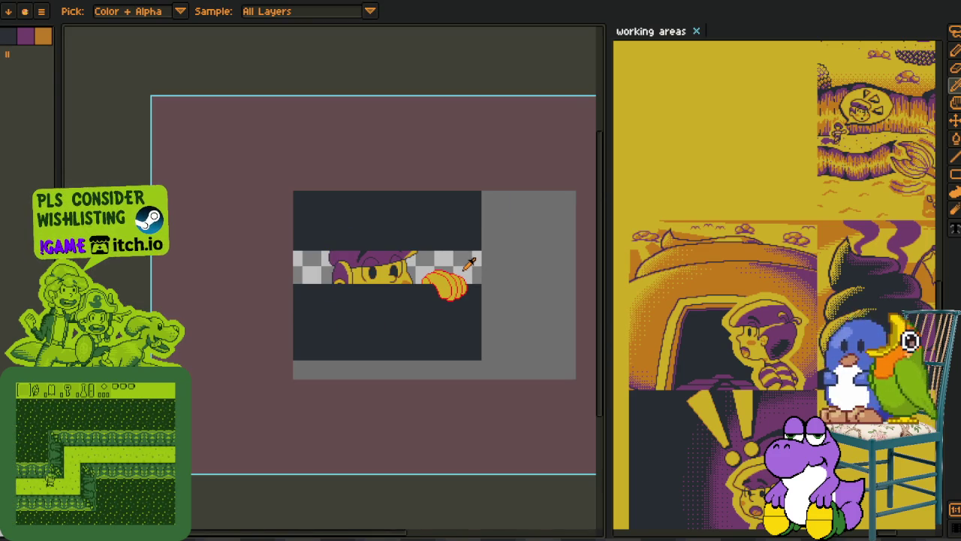
scroll(469, 263, up, 1)
click(41, 11)
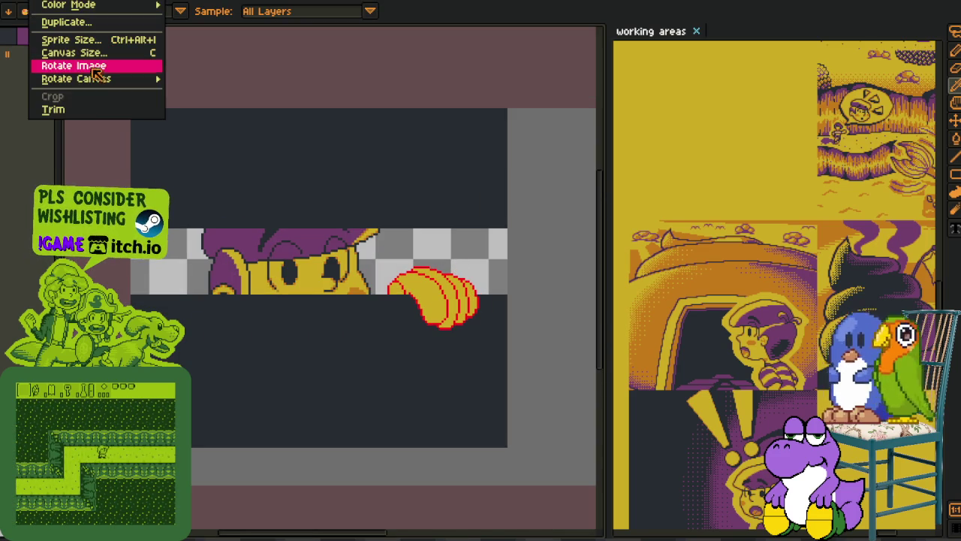
click(239, 121)
scroll(242, 114, down, 1)
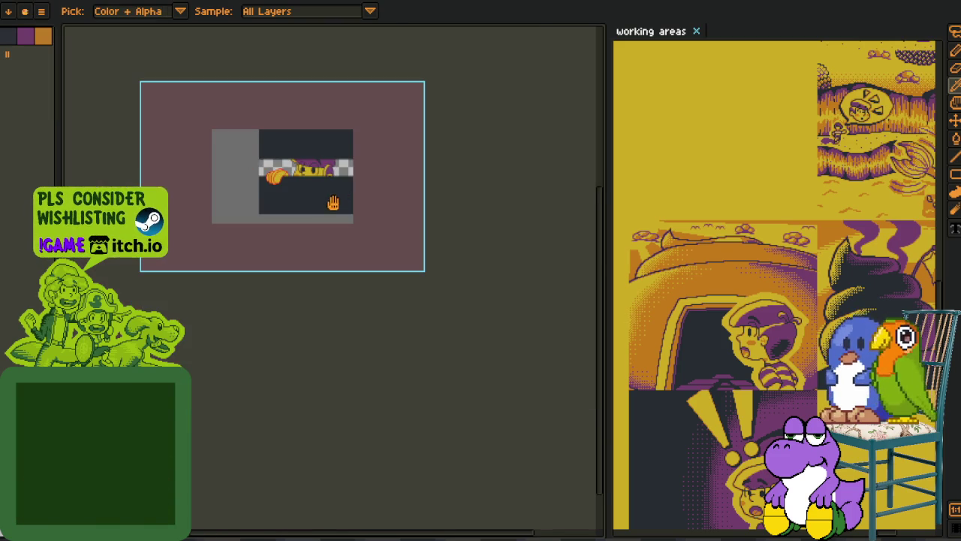
scroll(263, 172, up, 1)
scroll(267, 184, up, 1)
scroll(270, 193, up, 2)
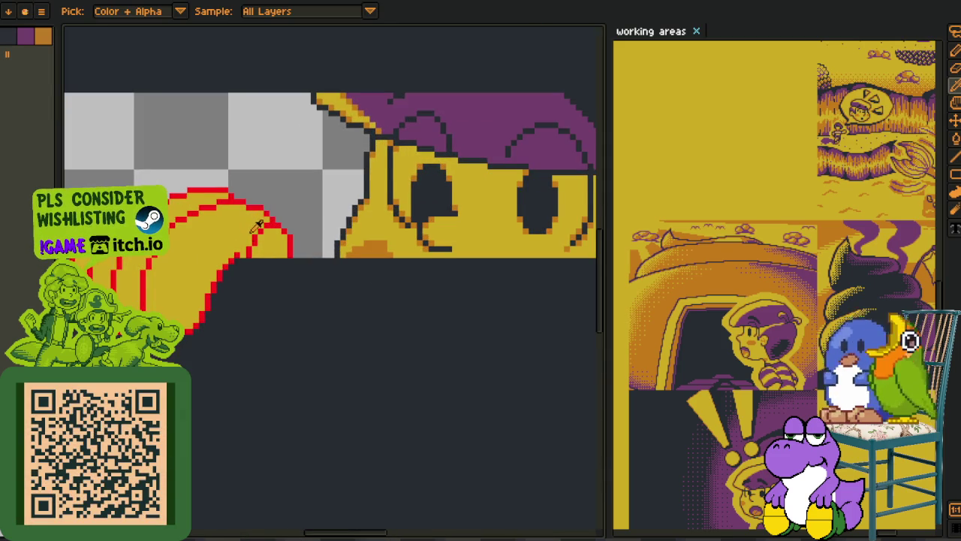
scroll(255, 225, up, 1)
scroll(266, 233, up, 1)
- Nudge the crescent tip's red stroke right and fill the gap inside it yellow
key(m)
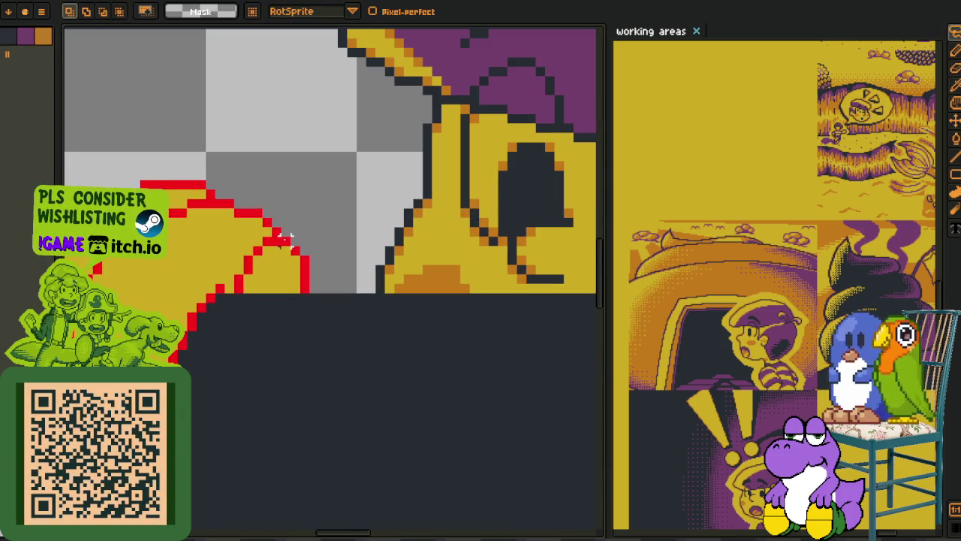
drag(283, 236, 331, 294)
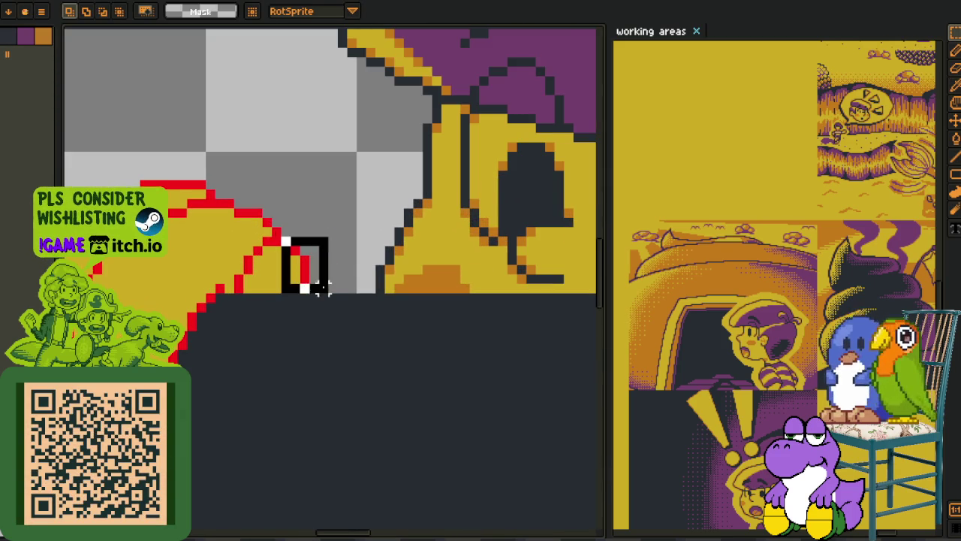
key(Right)
key(Right)
key(ctrl+d)
key(b)
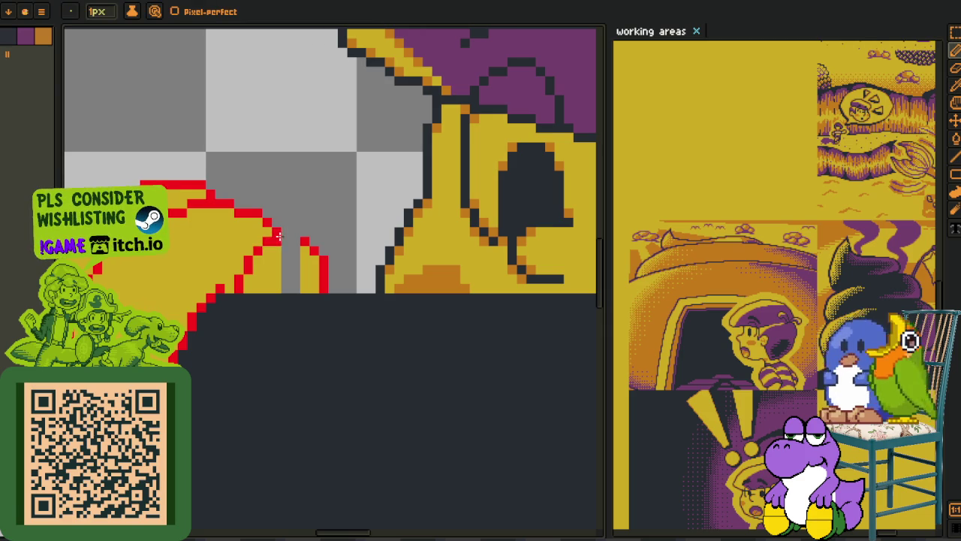
alt+click(312, 257)
key(g)
click(291, 263)
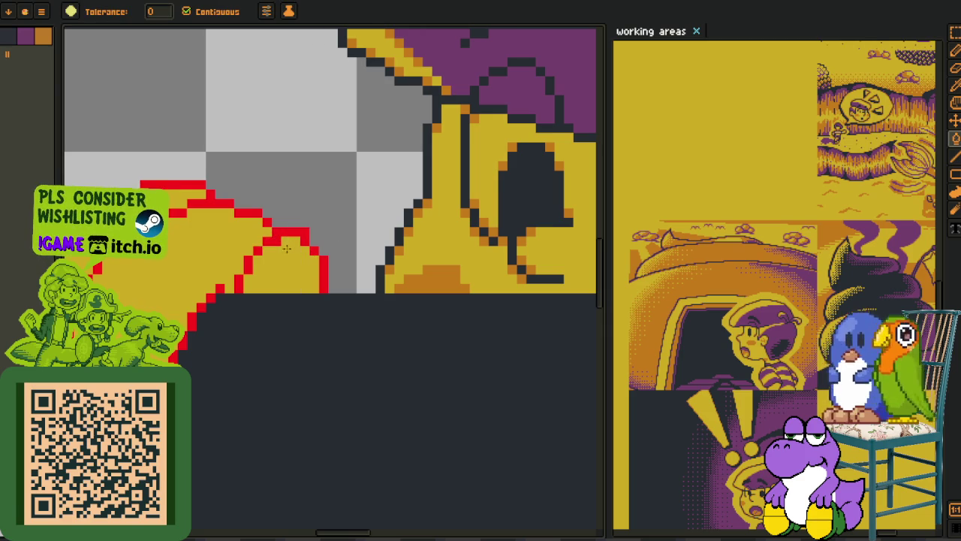
key(b)
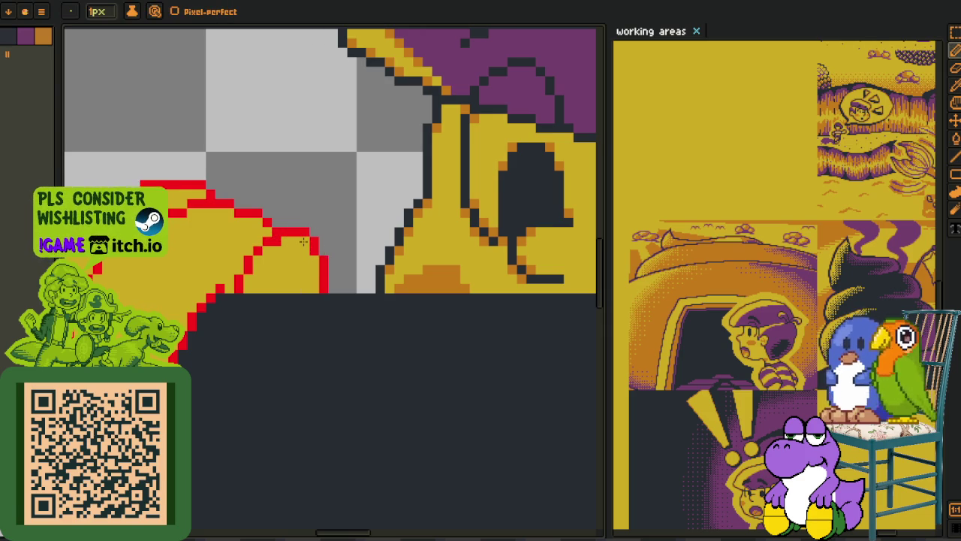
scroll(308, 240, down, 2)
scroll(285, 221, down, 1)
scroll(285, 221, down, 1)
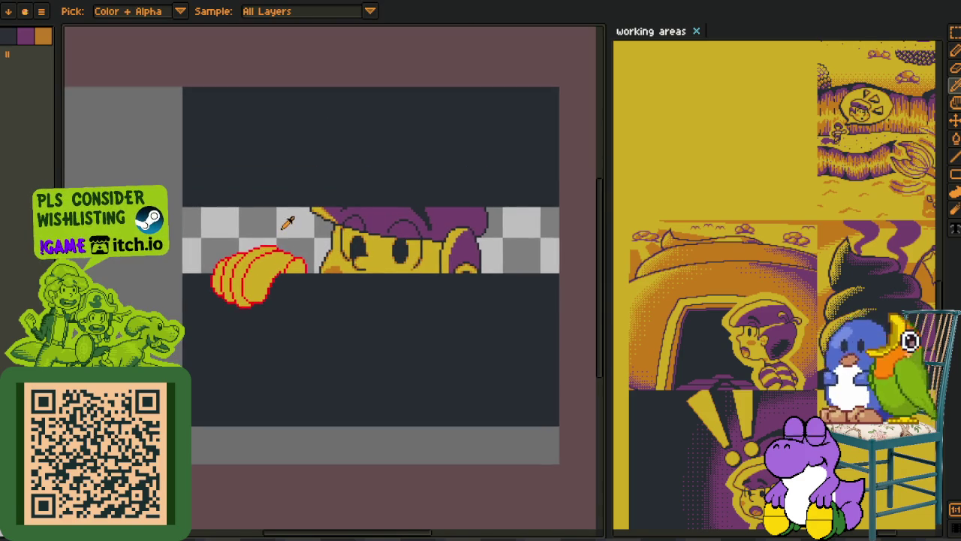
- Lasso the yellow crescents and drag the bottom handle up to flatten them
scroll(285, 221, up, 1)
scroll(283, 311, up, 1)
drag(314, 343, 323, 342)
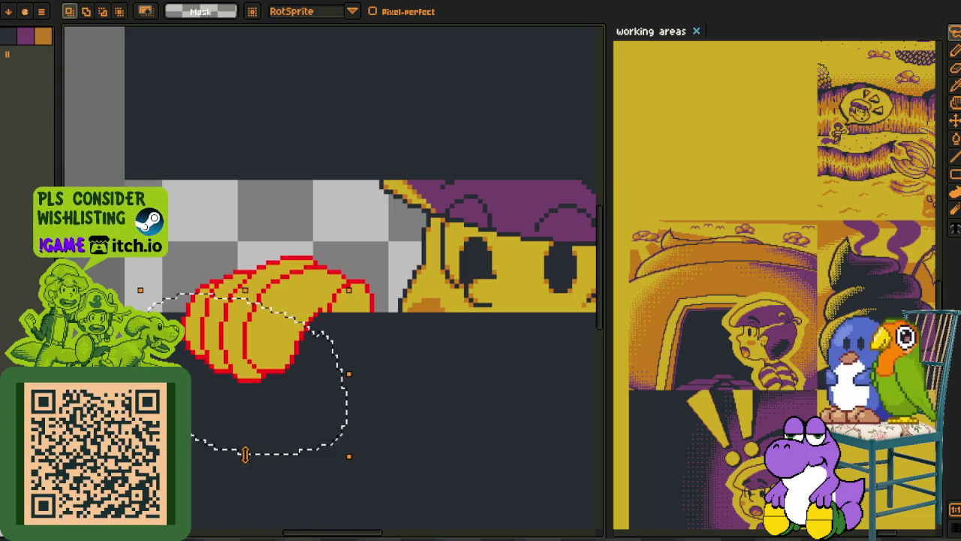
drag(246, 454, 279, 384)
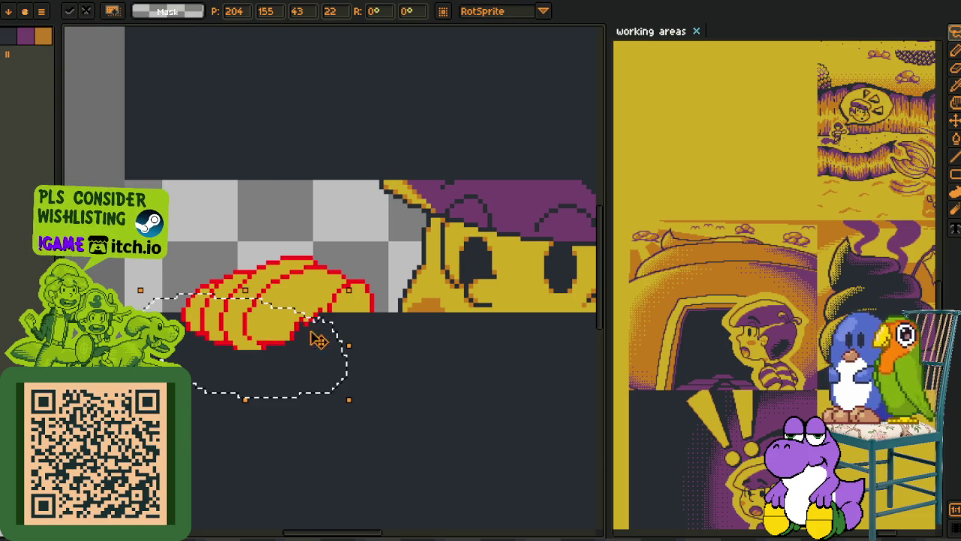
key(Return)
scroll(379, 261, down, 5)
scroll(280, 268, up, 1)
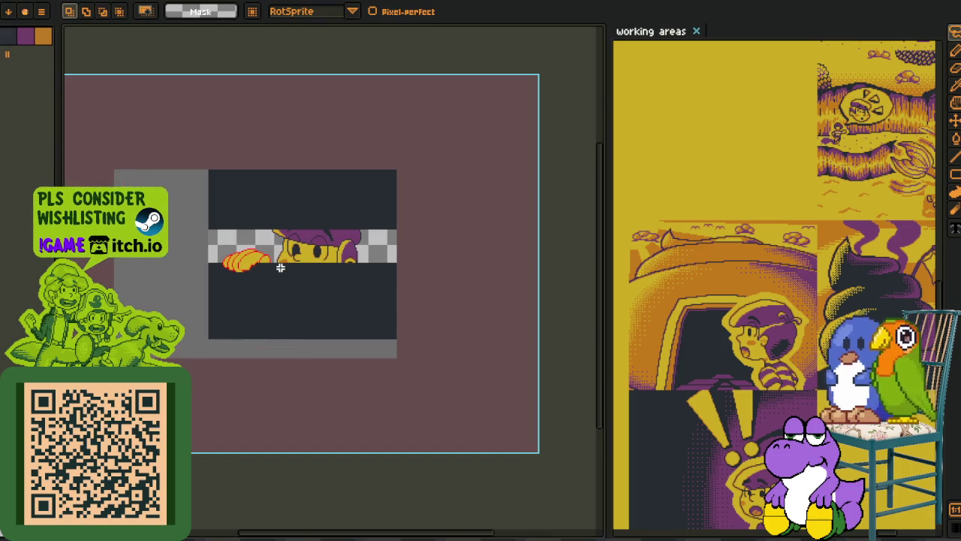
scroll(269, 259, up, 3)
scroll(274, 285, up, 2)
scroll(282, 315, up, 1)
- Redraw red pixels along the crescents' bottom outline and bottom-left corner
key(b)
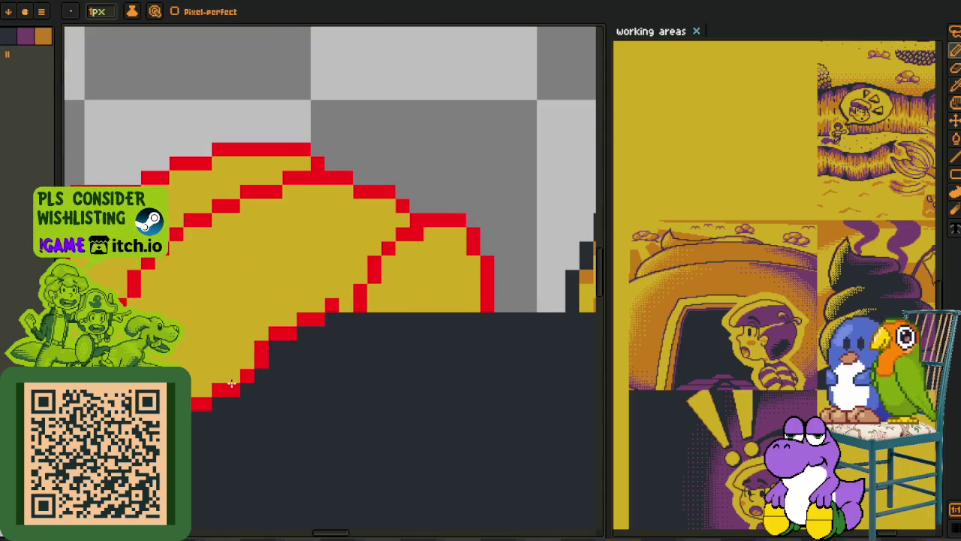
drag(231, 384, 352, 357)
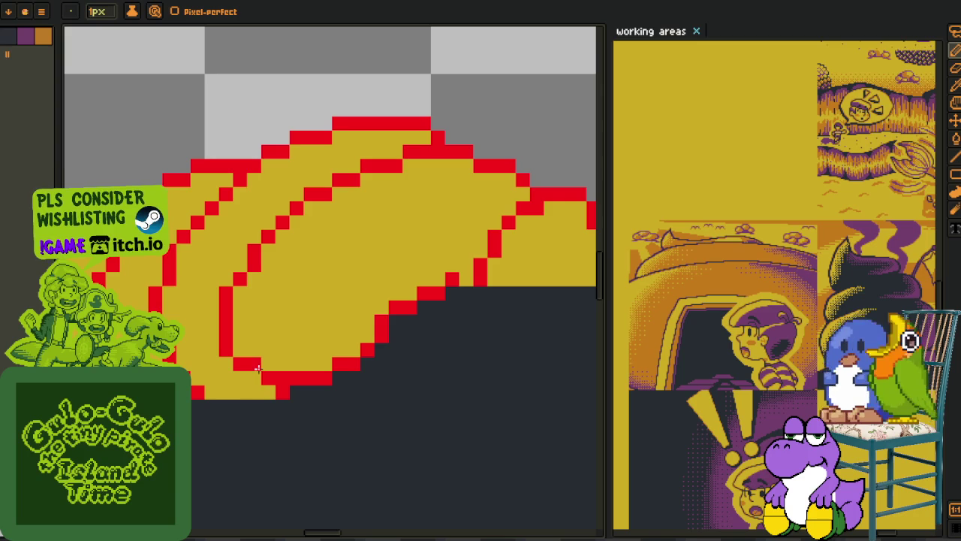
click(240, 350)
click(225, 350)
key(alt)
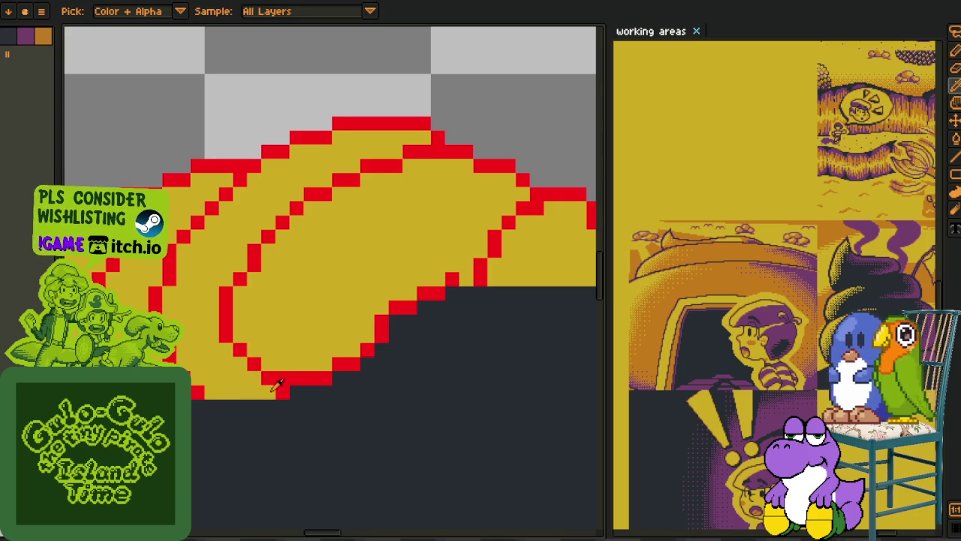
click(204, 392)
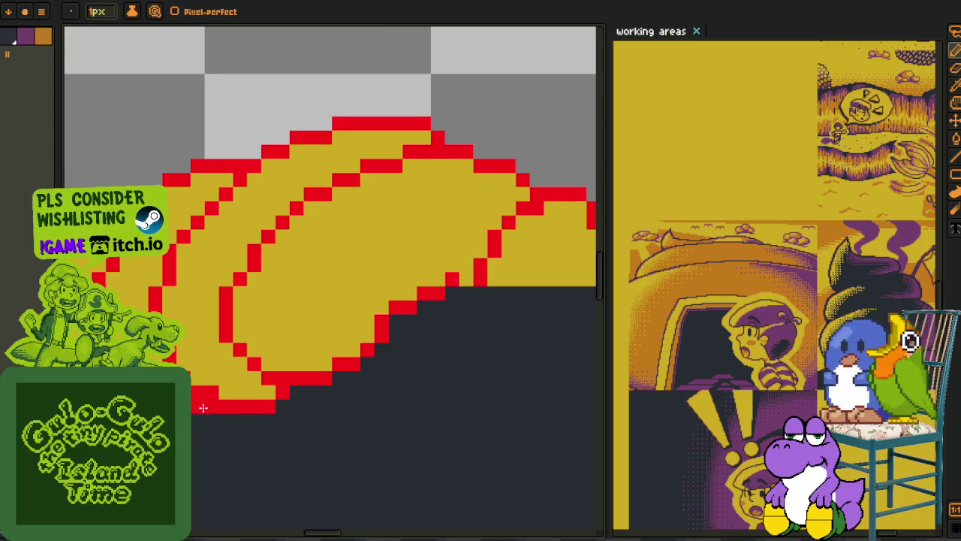
drag(95, 172, 215, 215)
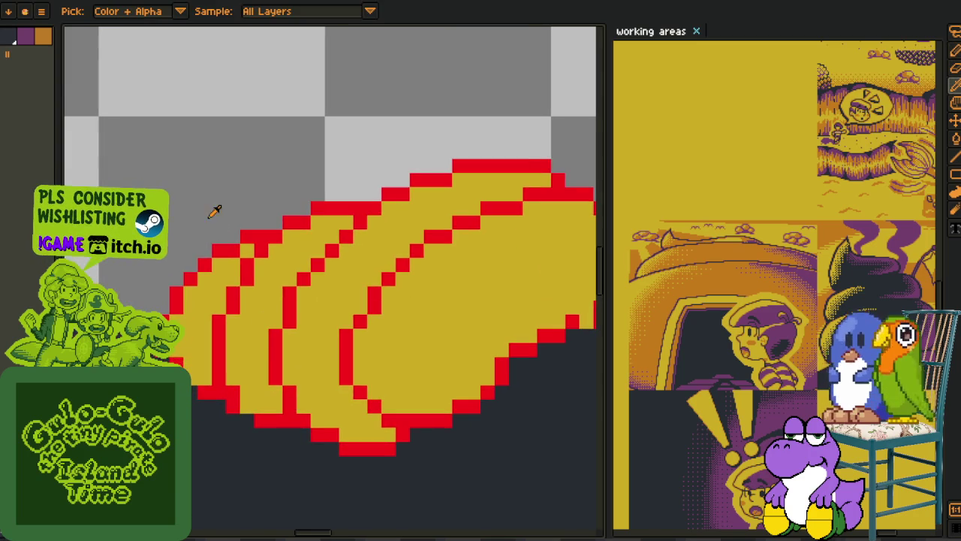
- Zoom and pan around the crescents' lower-left, alternating eyedropper and pencil to inspect the outlines
scroll(214, 361, up, 2)
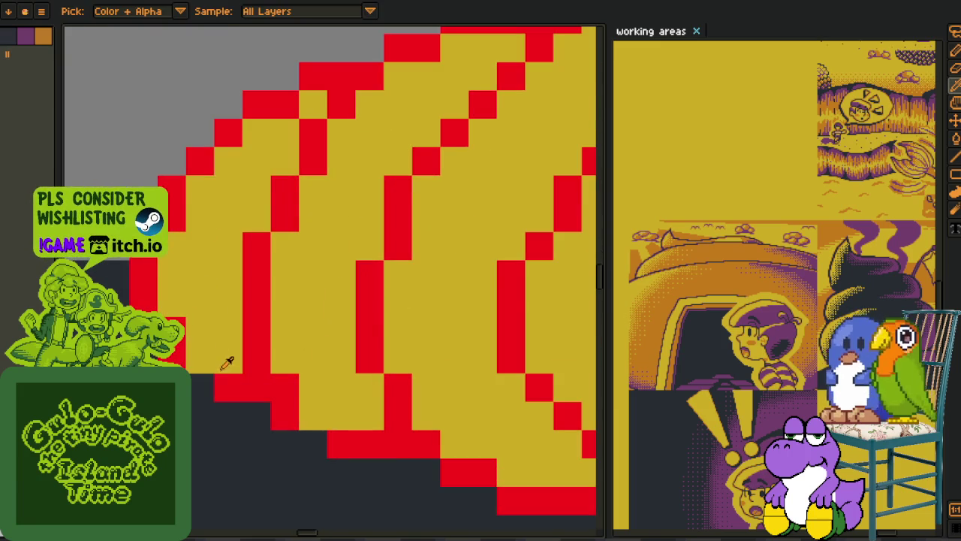
scroll(200, 378, down, 3)
key(i)
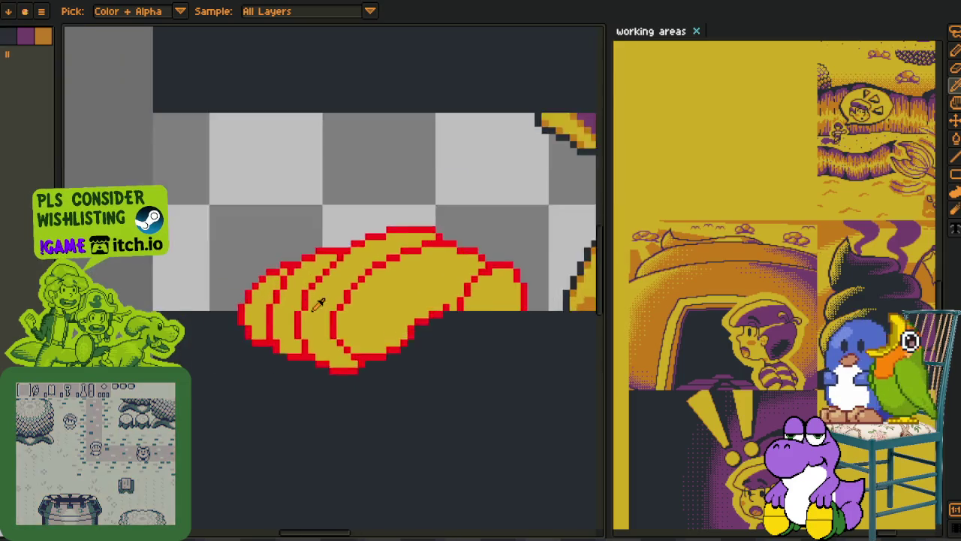
scroll(262, 361, up, 3)
scroll(256, 256, up, 1)
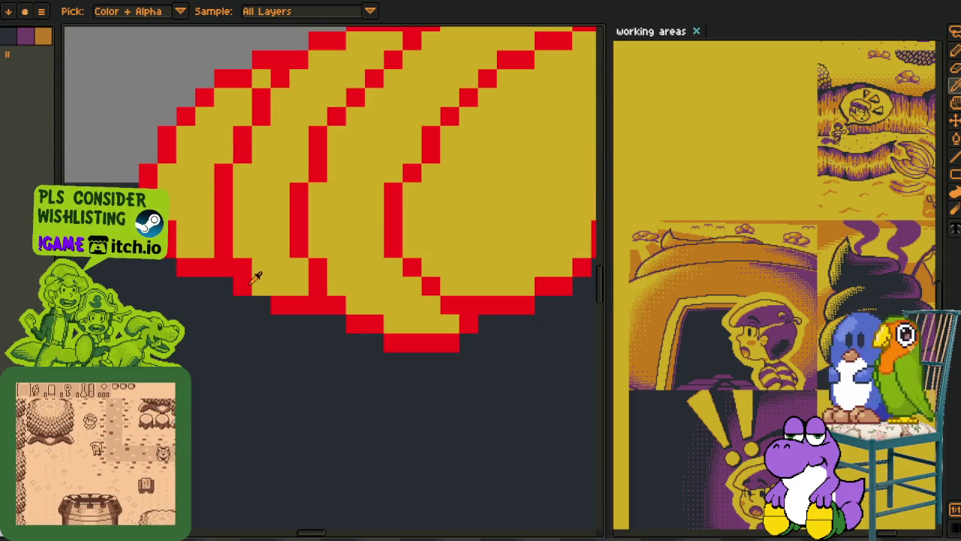
key(b)
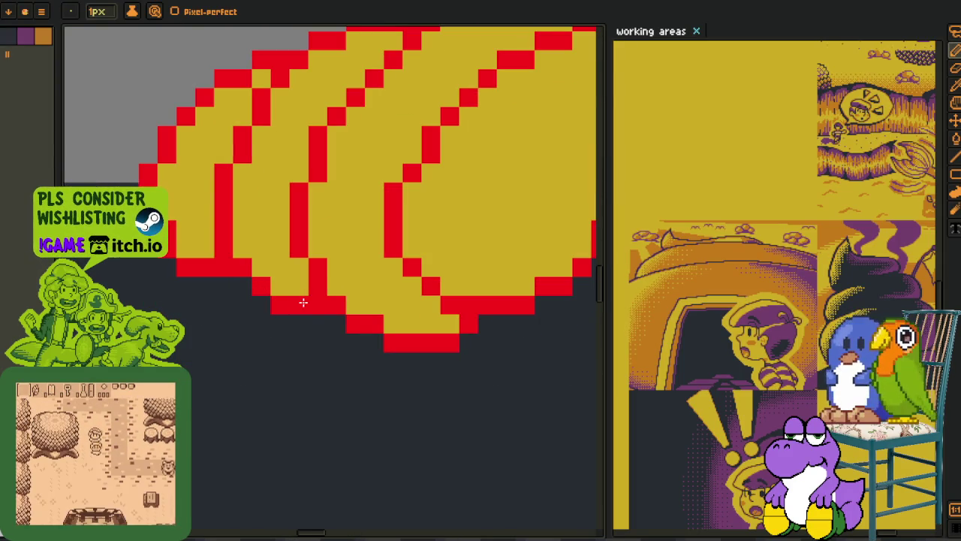
scroll(315, 308, down, 1)
scroll(315, 308, down, 2)
key(i)
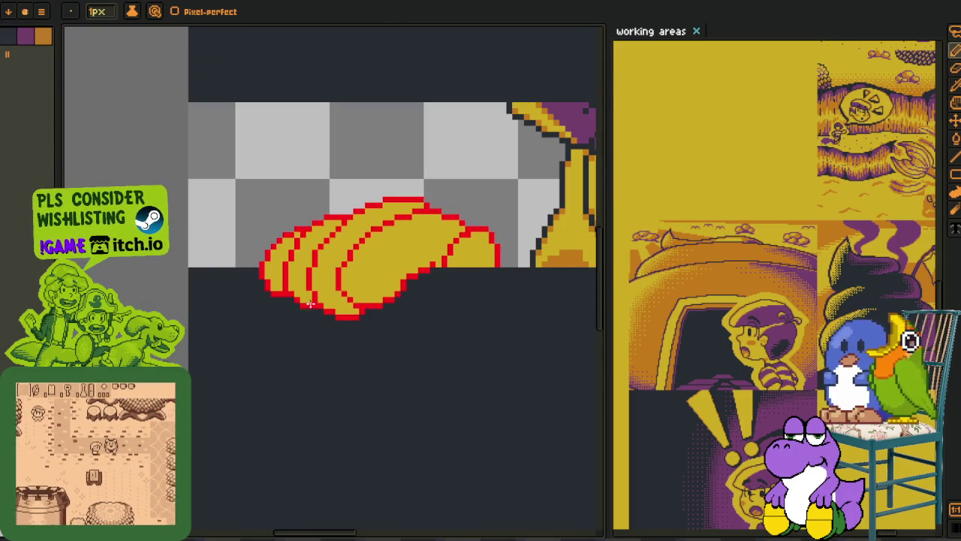
scroll(293, 201, down, 1)
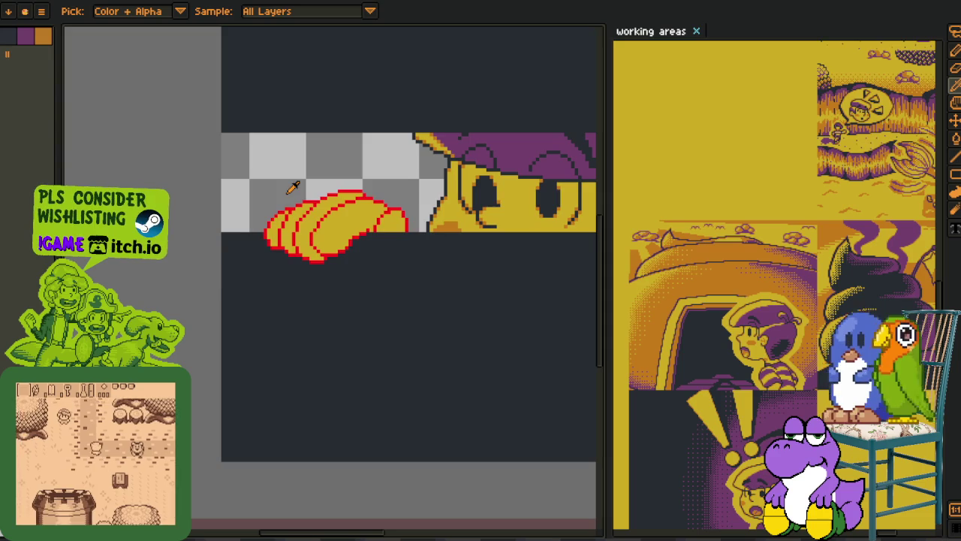
scroll(295, 291, up, 3)
scroll(294, 290, down, 1)
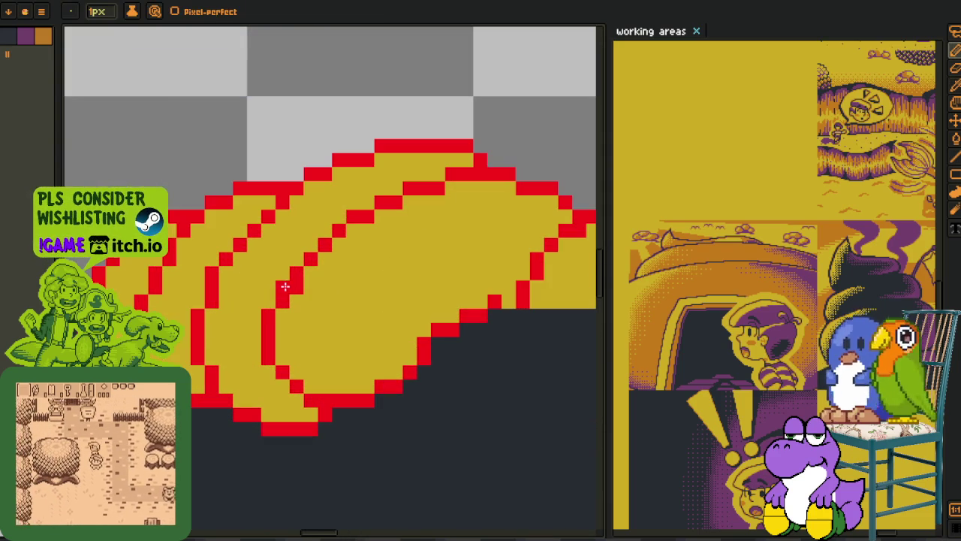
scroll(375, 226, down, 2)
key(space)
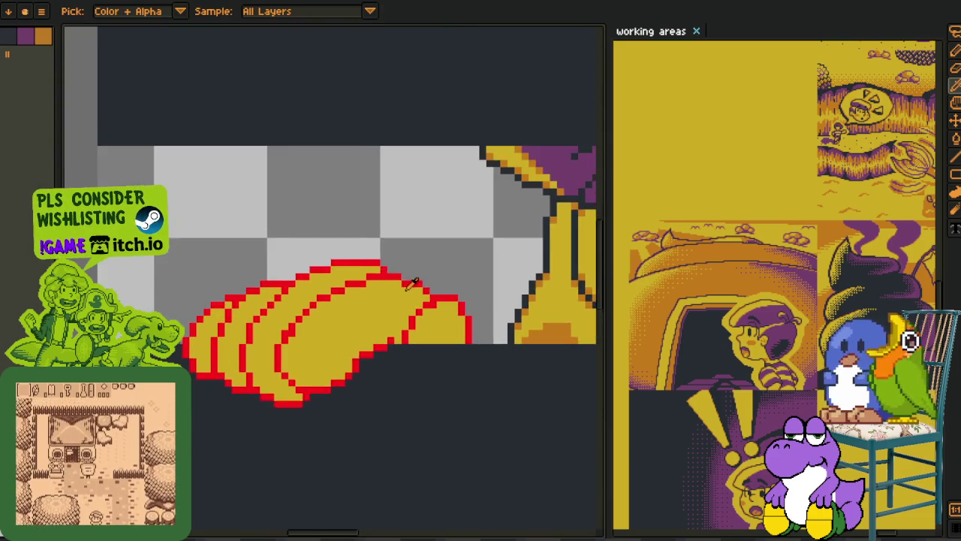
scroll(377, 222, up, 1)
scroll(413, 210, up, 1)
scroll(446, 200, up, 2)
scroll(414, 311, down, 1)
scroll(329, 350, down, 1)
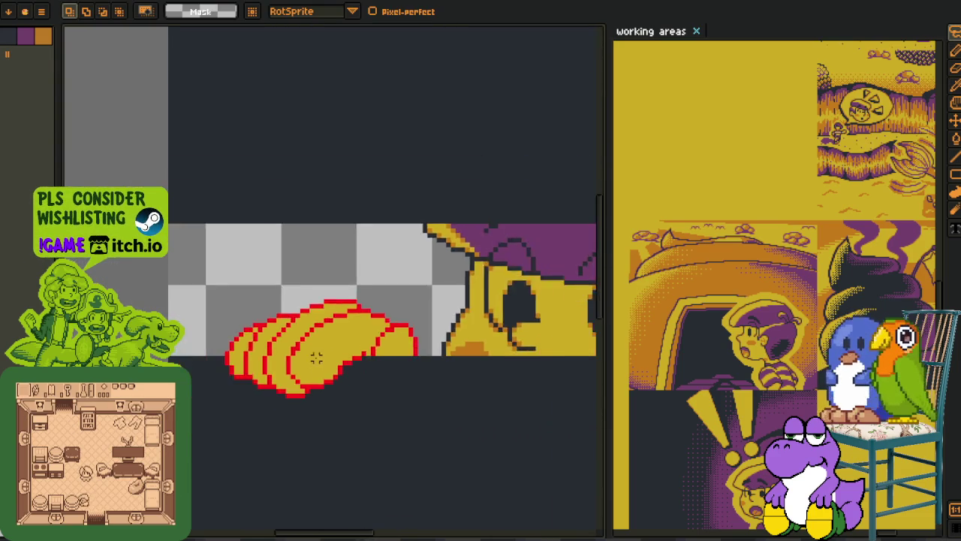
- Save the artwork and flip the whole canvas horizontally
scroll(300, 285, down, 1)
key(ctrl+s)
key(alt+s)
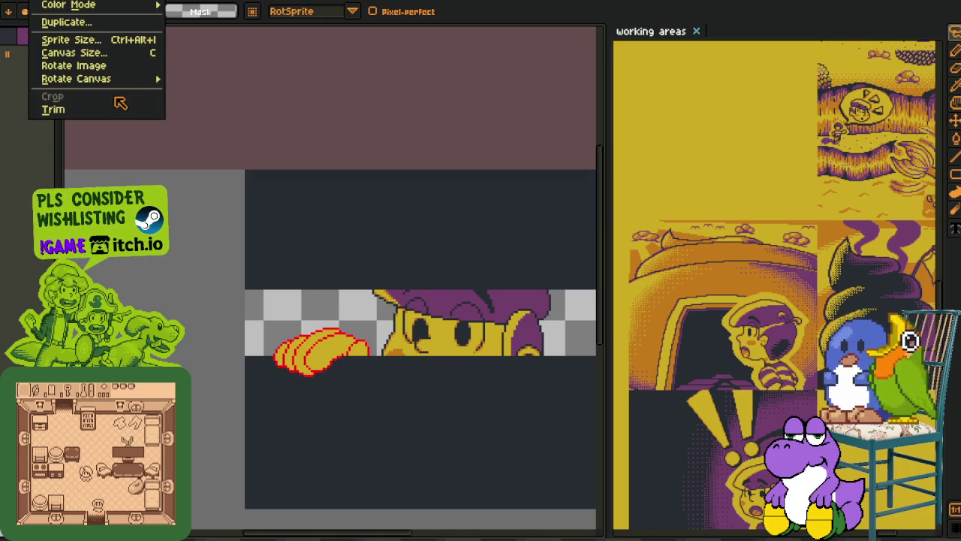
mouse_move(75, 78)
click(204, 103)
- Lasso the rightmost crescents and shift them slightly to the left
scroll(429, 266, up, 1)
scroll(325, 342, up, 1)
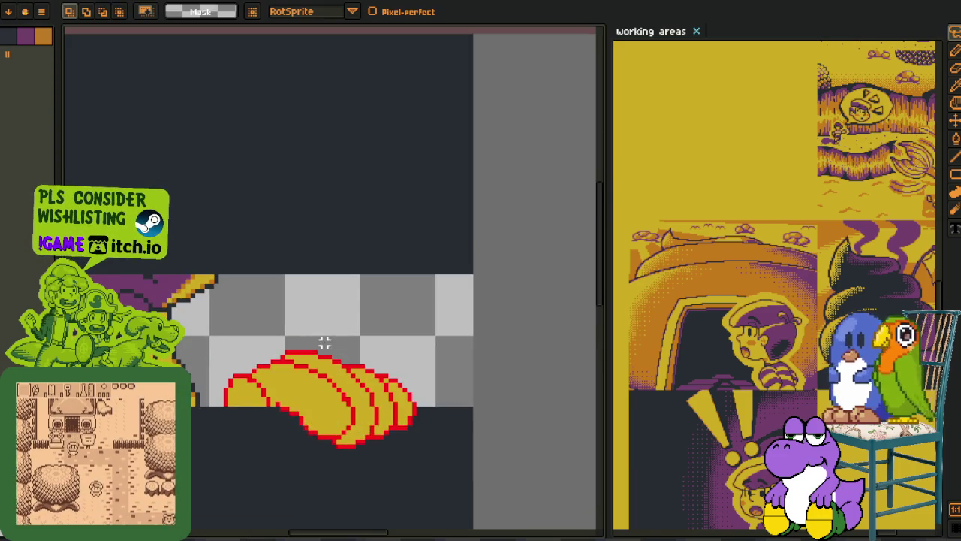
drag(324, 342, 335, 289)
scroll(318, 332, up, 1)
mouse_move(317, 333)
mouse_down()
mouse_move(285, 330)
mouse_move(350, 320)
mouse_up()
scroll(272, 332, up, 1)
drag(434, 302, 487, 303)
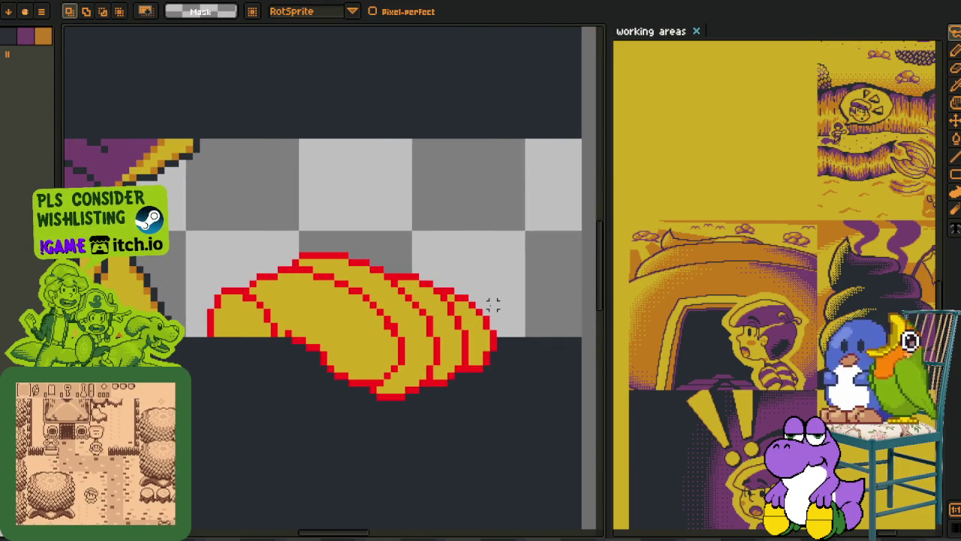
drag(360, 452, 554, 292)
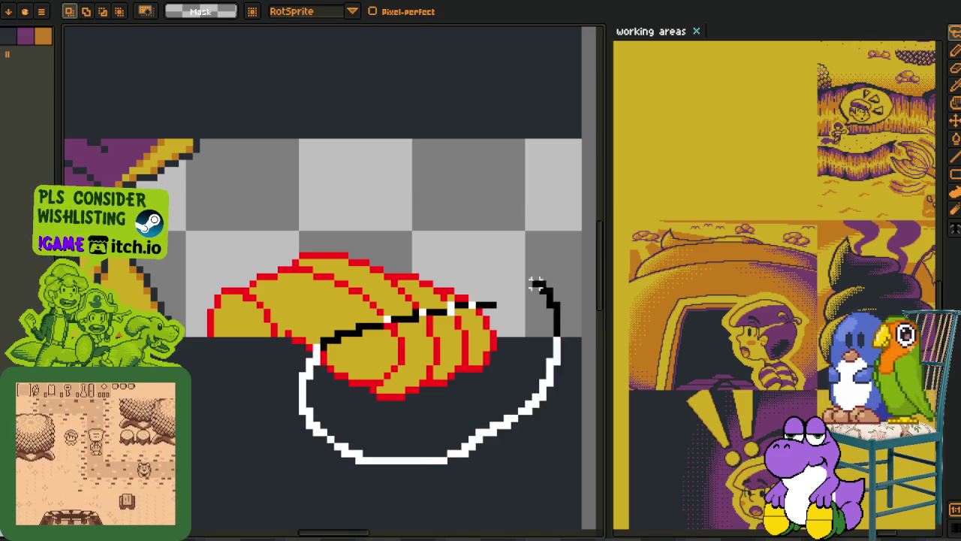
drag(429, 358, 423, 353)
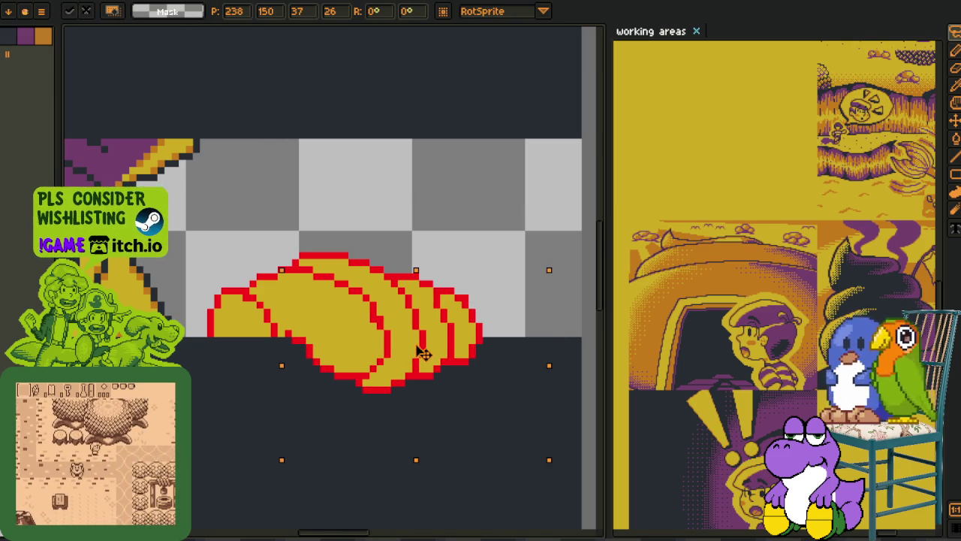
key(Return)
scroll(406, 218, down, 3)
scroll(406, 218, down, 1)
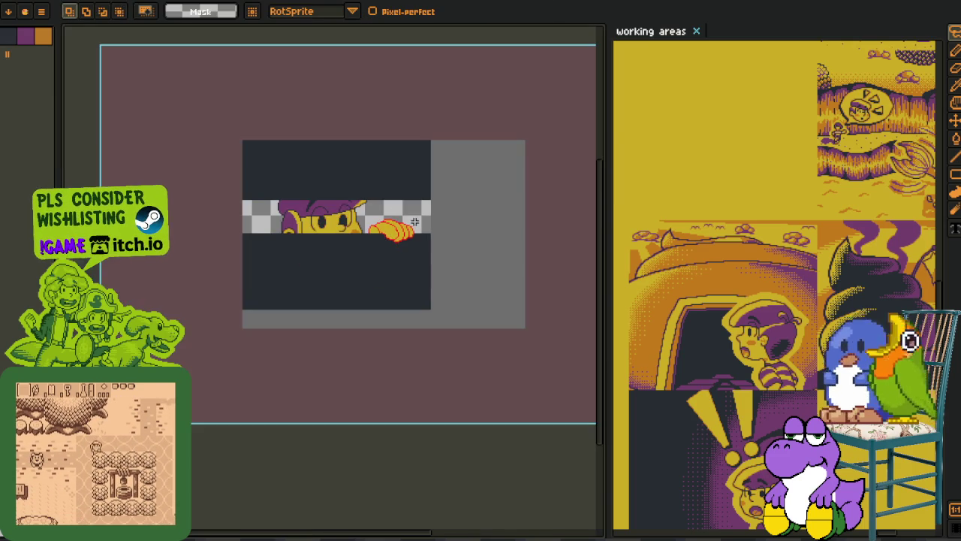
- Zoom in on the crescents and pick the red outline colour with the eyedropper
scroll(385, 218, up, 2)
scroll(279, 318, up, 1)
scroll(264, 331, up, 2)
key(b)
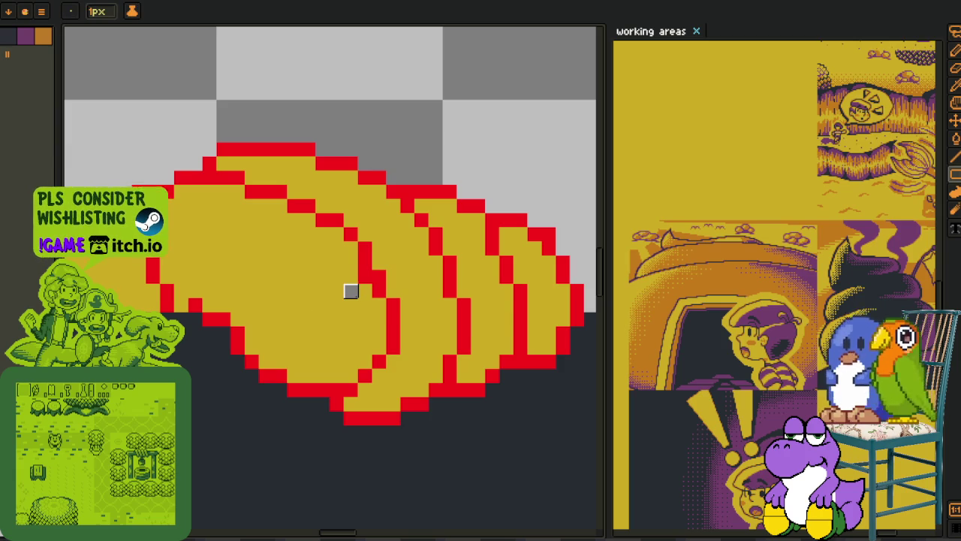
key(o)
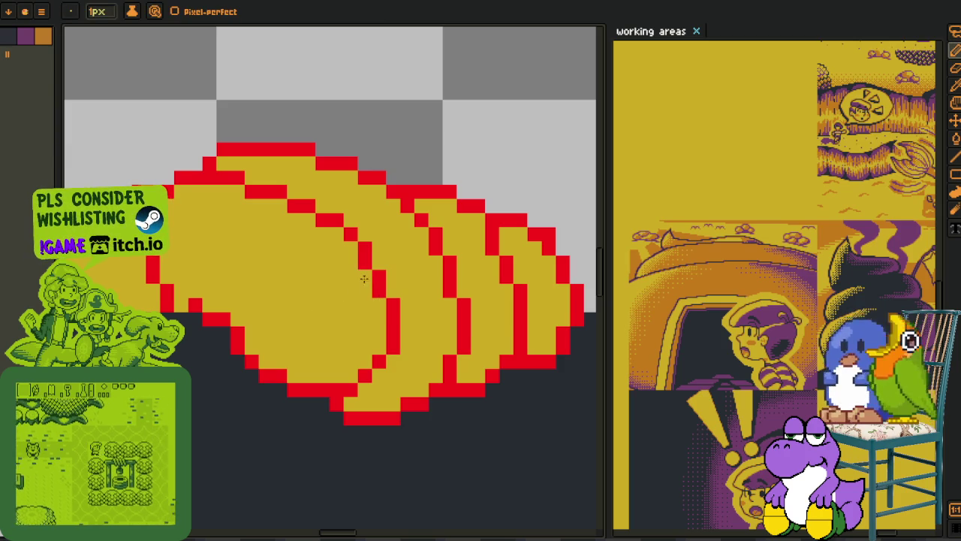
scroll(390, 226, down, 3)
scroll(338, 236, up, 1)
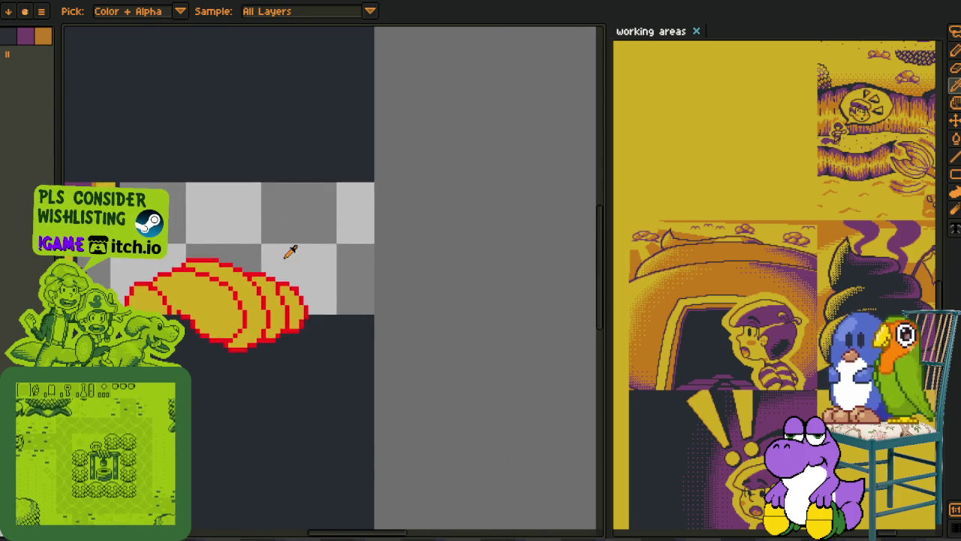
scroll(300, 270, up, 2)
scroll(308, 304, down, 2)
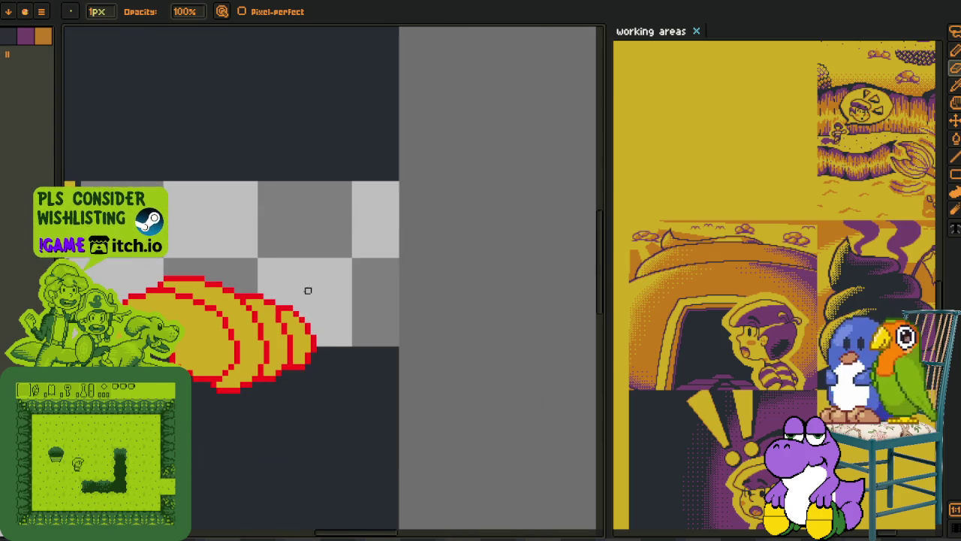
drag(313, 296, 371, 294)
scroll(300, 227, down, 1)
scroll(303, 232, down, 1)
scroll(306, 236, down, 1)
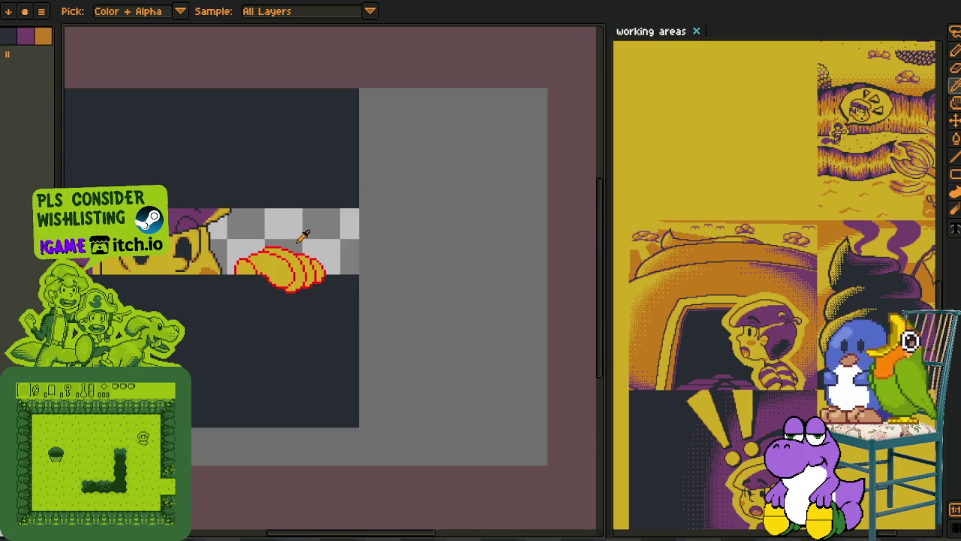
scroll(305, 240, down, 1)
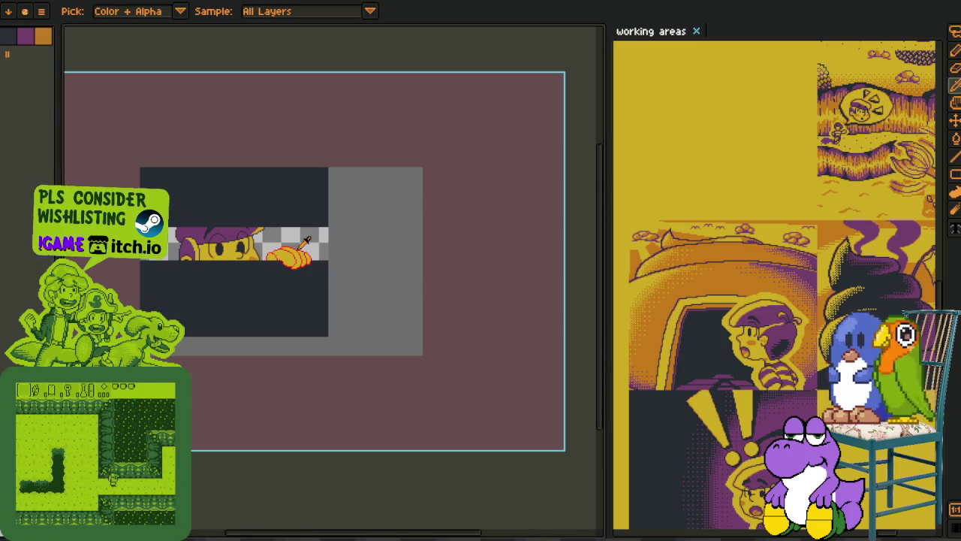
scroll(300, 240, up, 2)
scroll(270, 236, up, 1)
scroll(235, 233, up, 1)
scroll(248, 210, down, 2)
scroll(291, 168, down, 1)
scroll(286, 175, up, 1)
scroll(276, 184, up, 1)
- Pencil in the red diagonal outline between the crescents
key(b)
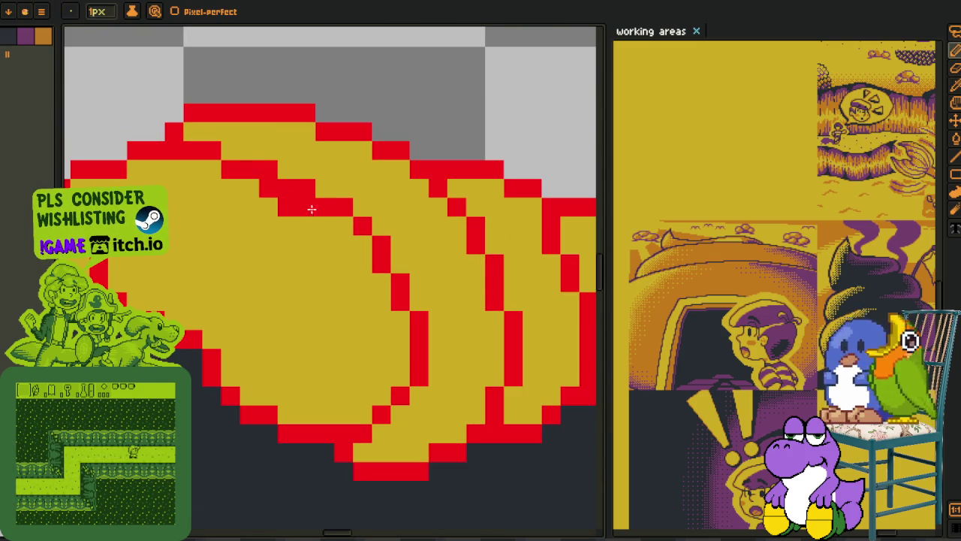
drag(302, 203, 376, 256)
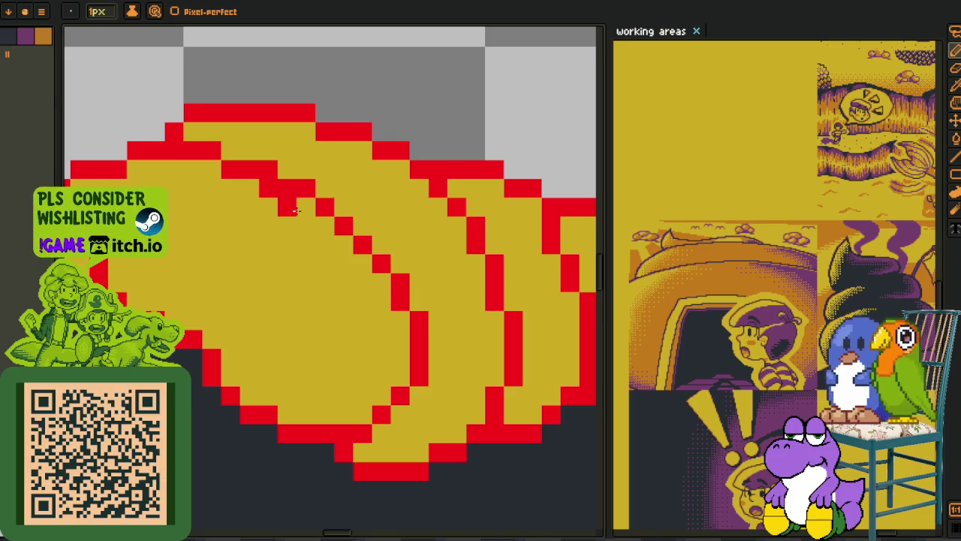
scroll(274, 173, down, 3)
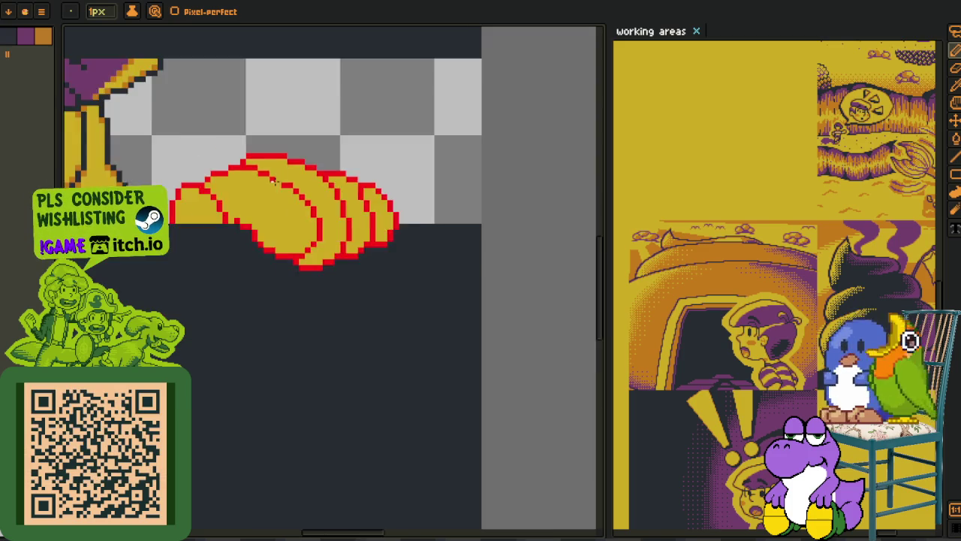
scroll(301, 136, down, 1)
scroll(300, 143, up, 1)
scroll(250, 195, down, 1)
scroll(250, 195, up, 1)
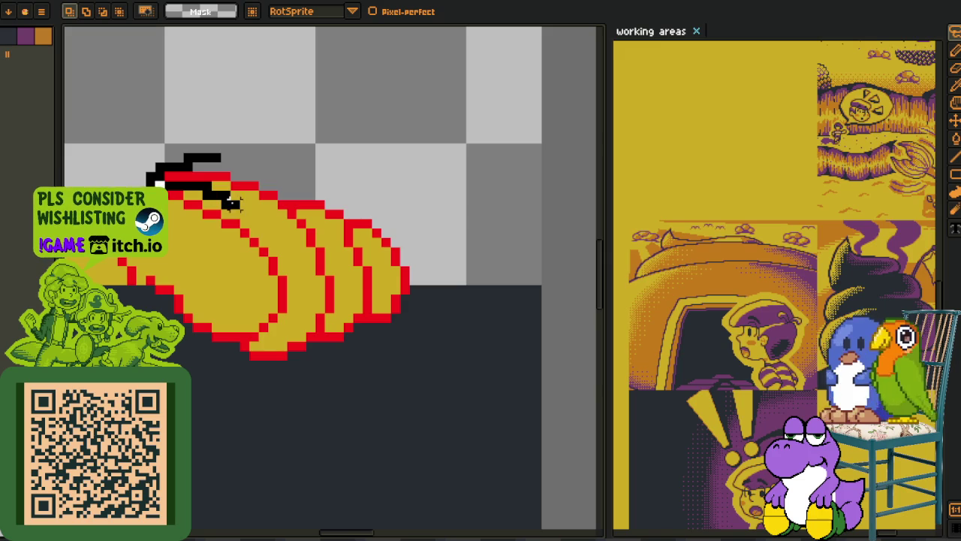
- Lasso-select the whole crescent group and bring up the layer options
drag(248, 406, 244, 398)
key(Delete)
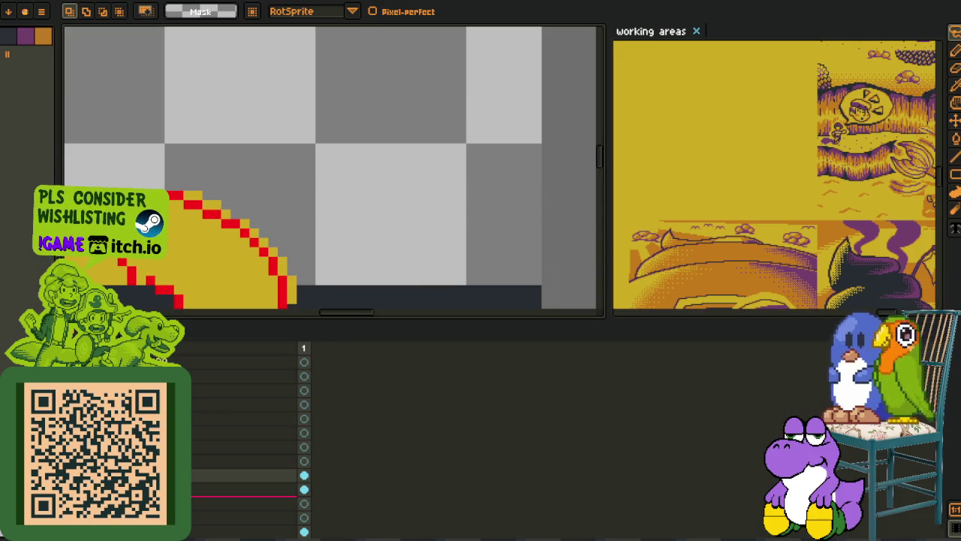
right_click(197, 489)
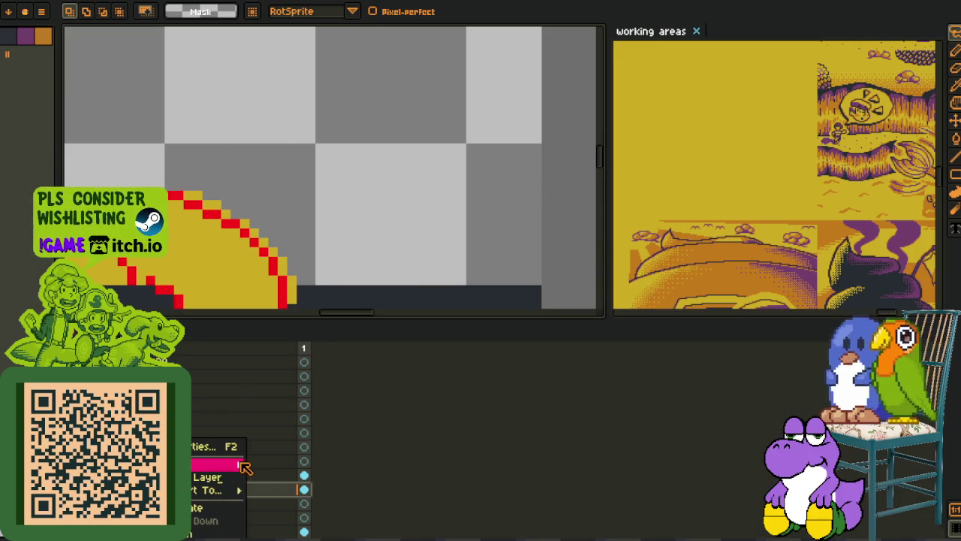
- Paste the copied crescents onto a new layer, nudged one pixel left
click(242, 466)
right_click(233, 492)
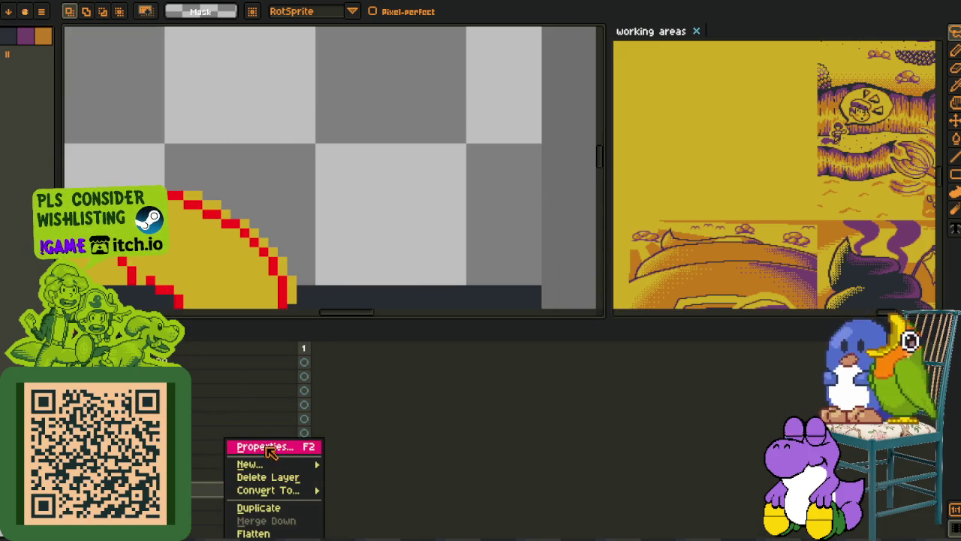
click(353, 467)
key(ctrl+v)
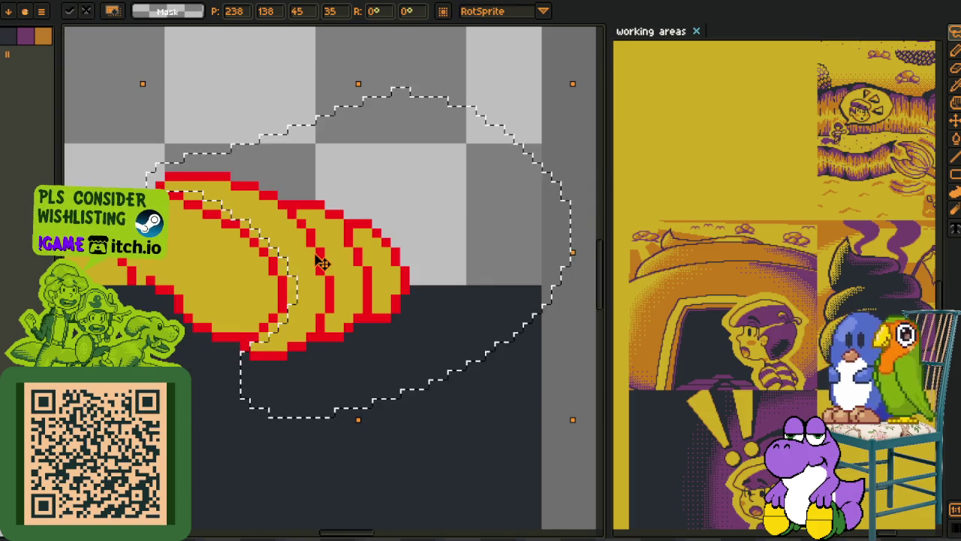
key(Left)
key(Left)
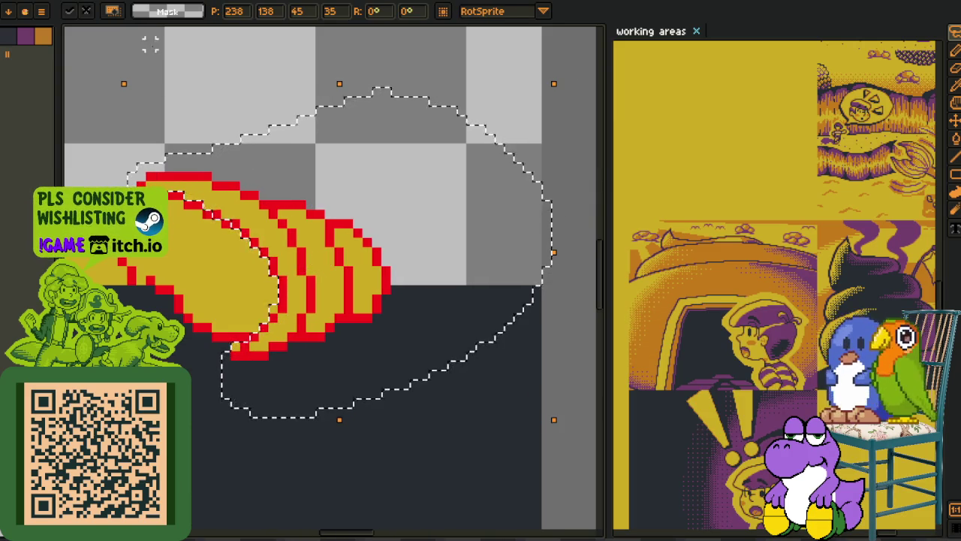
key(Return)
- Touch up the bottom edge and add red outline pixels at the crescents' upper-left edge
scroll(235, 272, up, 2)
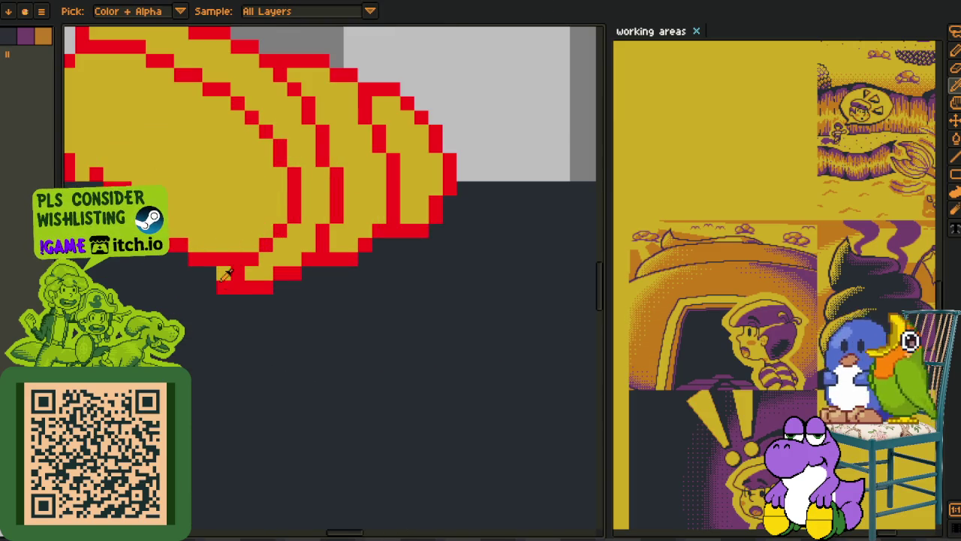
click(223, 273)
key(Tab)
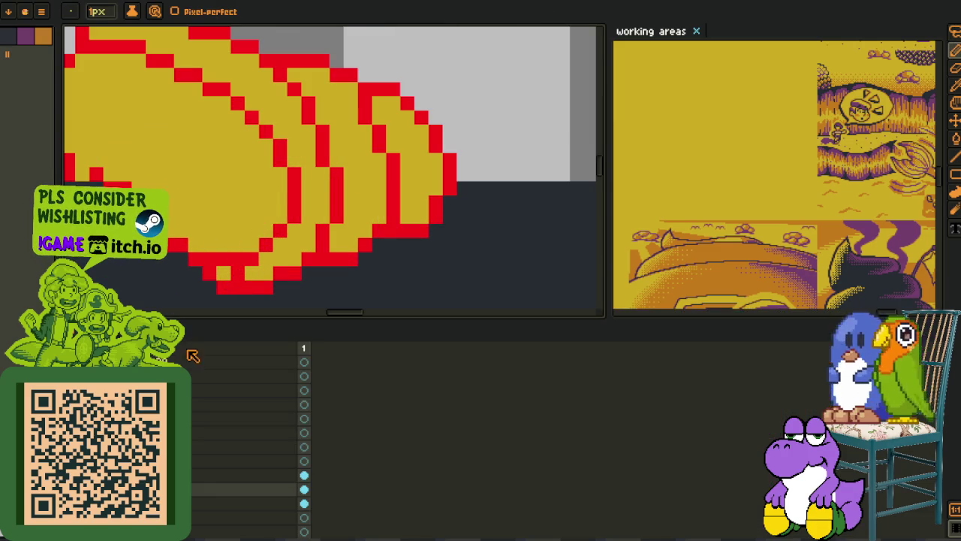
right_click(213, 485)
key(Tab)
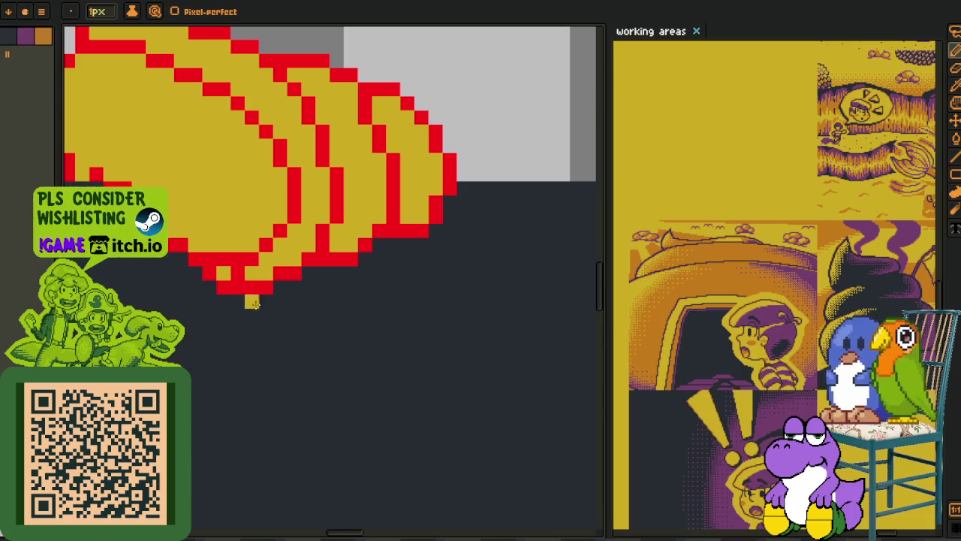
scroll(242, 271, down, 3)
key(alt)
scroll(269, 160, down, 3)
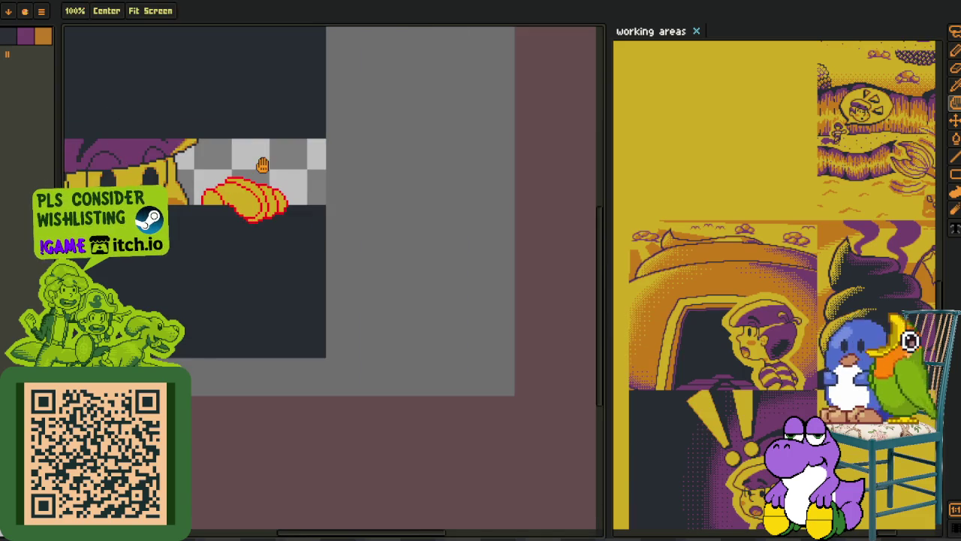
scroll(247, 218, up, 3)
scroll(245, 218, up, 3)
drag(193, 240, 212, 222)
- Sample a colour from the drawing and switch to rectangular selection
key(alt)
scroll(238, 235, down, 2)
scroll(361, 215, down, 2)
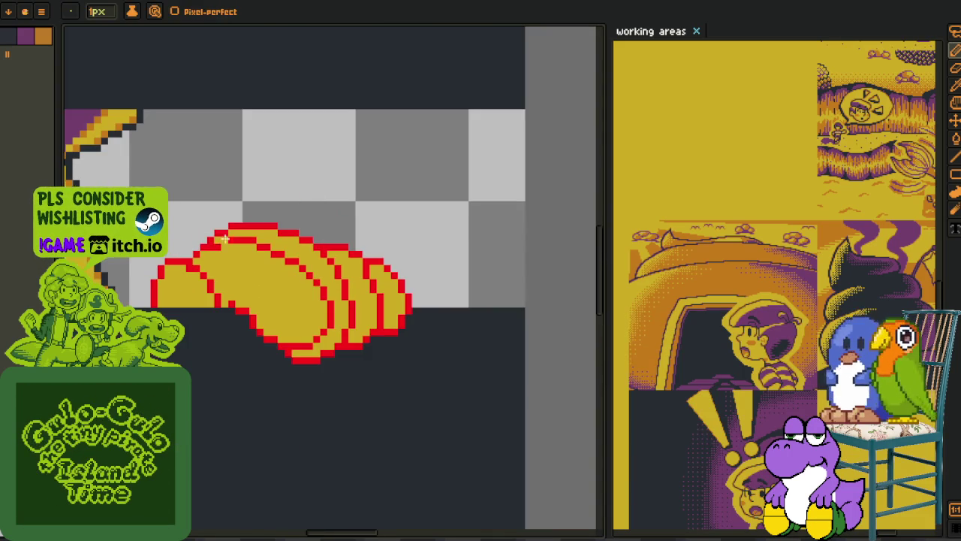
scroll(262, 185, down, 1)
scroll(257, 194, up, 1)
scroll(271, 173, up, 1)
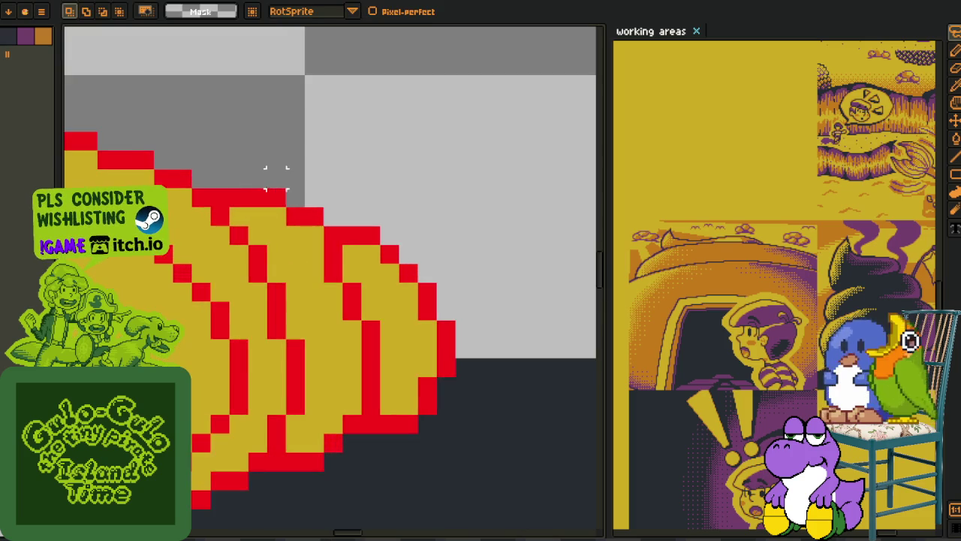
scroll(270, 172, up, 1)
key(m)
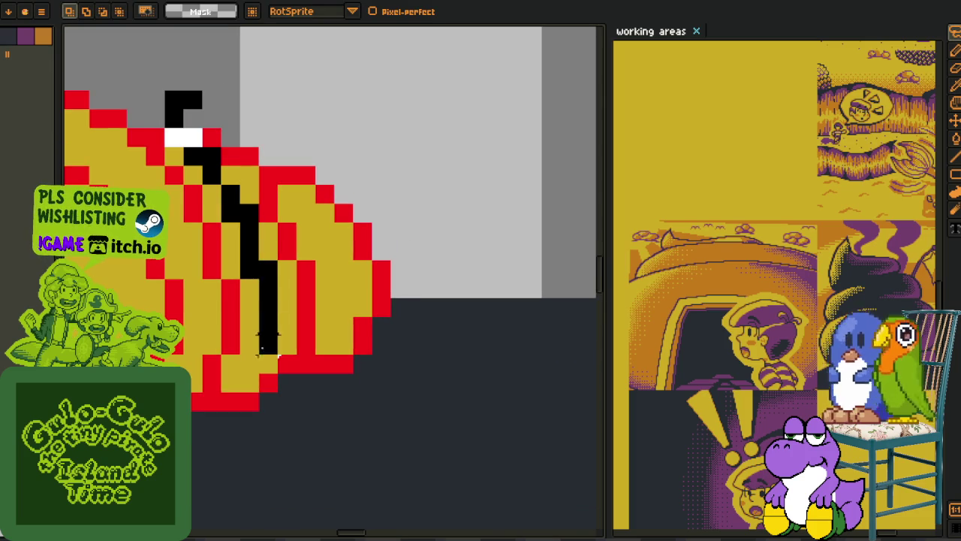
- Paste another crescent onto a new layer, shifted two pixels left
key(Tab)
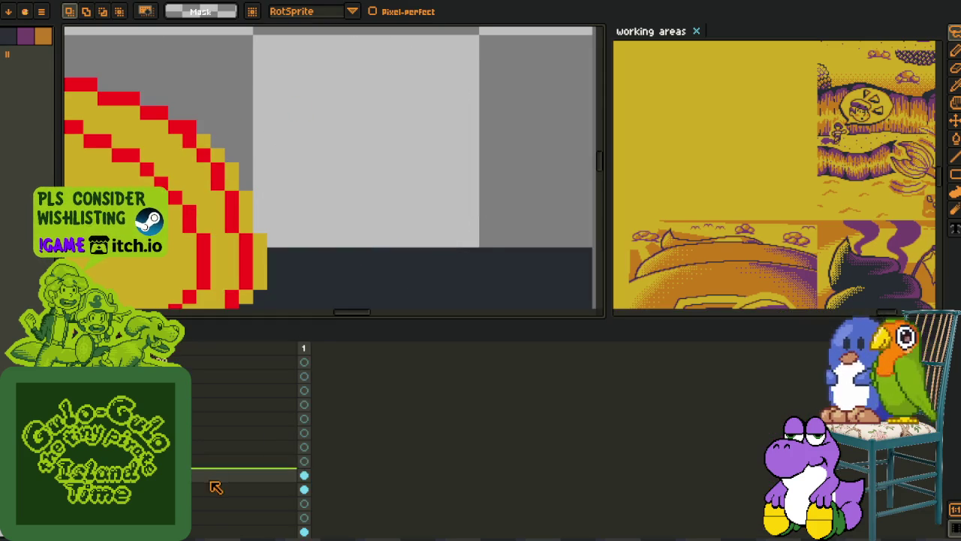
right_click(213, 492)
click(343, 461)
key(ctrl+v)
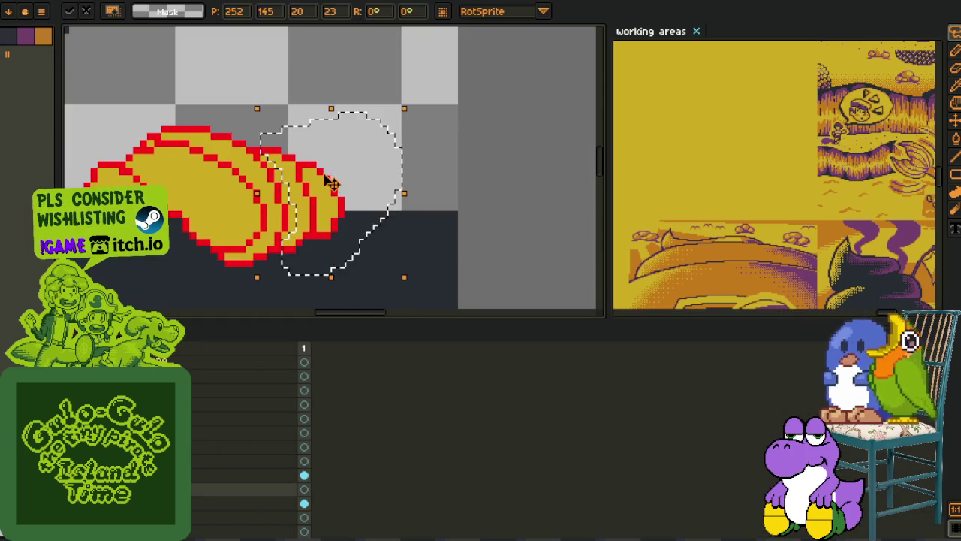
key(Tab)
key(Left)
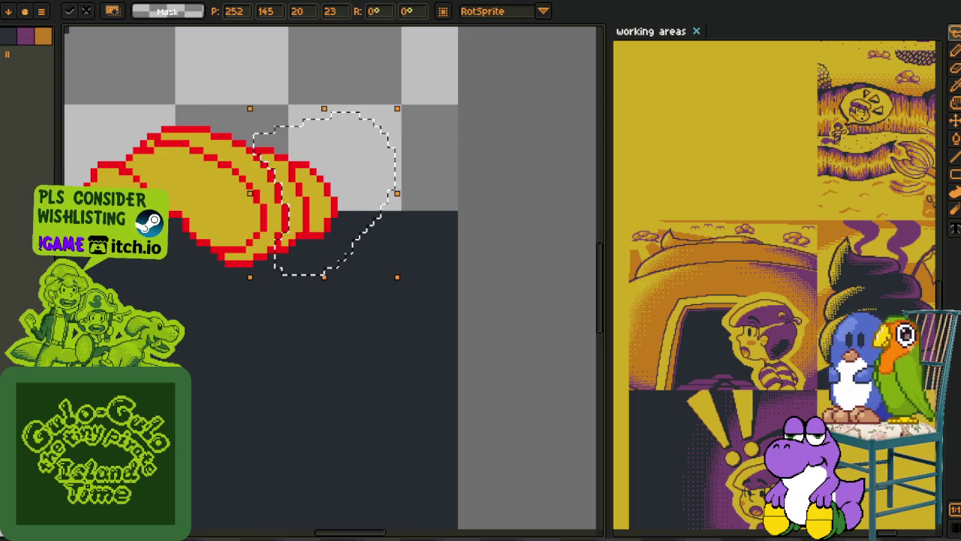
key(Left)
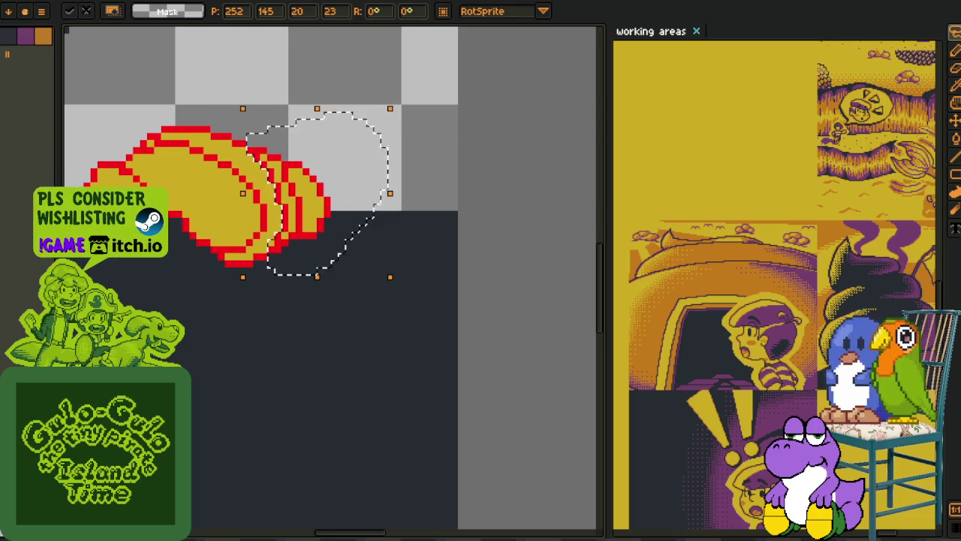
key(Return)
- Turn two red outline pixels yellow with the one-pixel pencil
scroll(279, 248, down, 1)
scroll(280, 248, down, 1)
scroll(280, 247, up, 1)
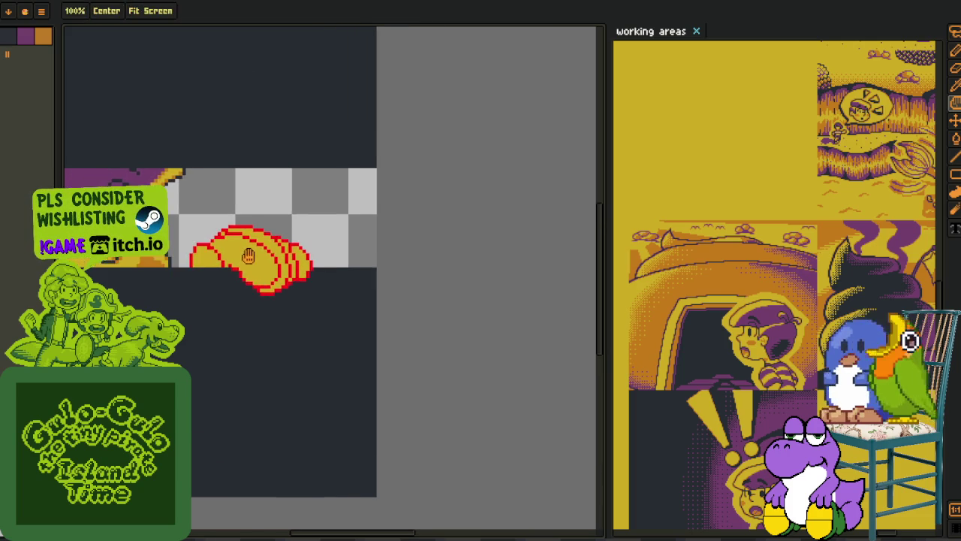
scroll(279, 245, up, 2)
scroll(317, 246, down, 3)
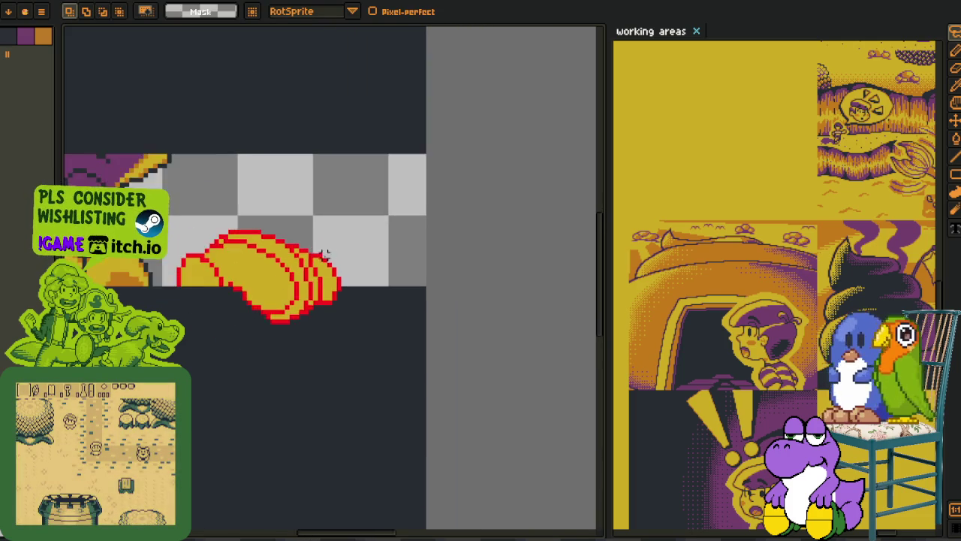
scroll(327, 250, down, 1)
scroll(332, 254, down, 1)
scroll(338, 261, down, 1)
scroll(341, 262, up, 3)
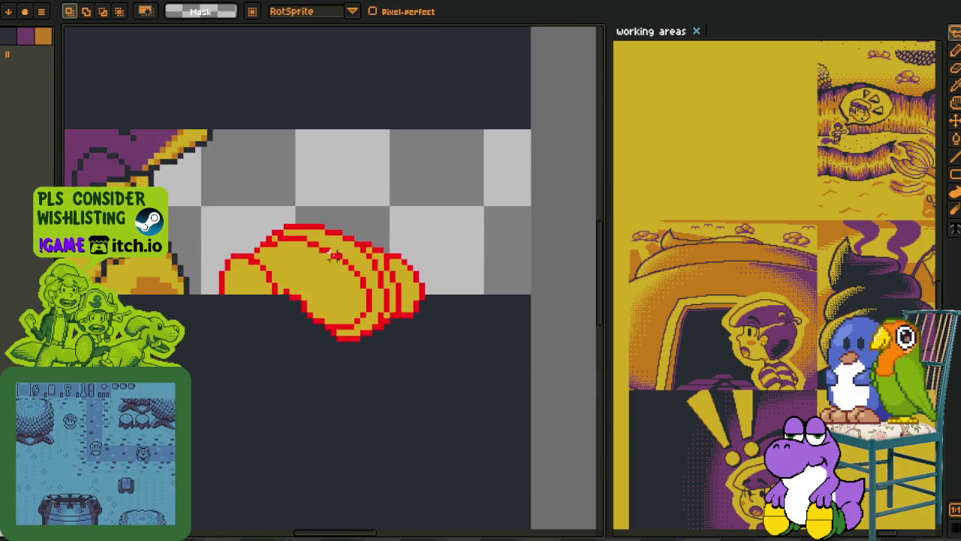
key(b)
scroll(353, 259, up, 1)
scroll(361, 257, up, 1)
drag(363, 257, 335, 248)
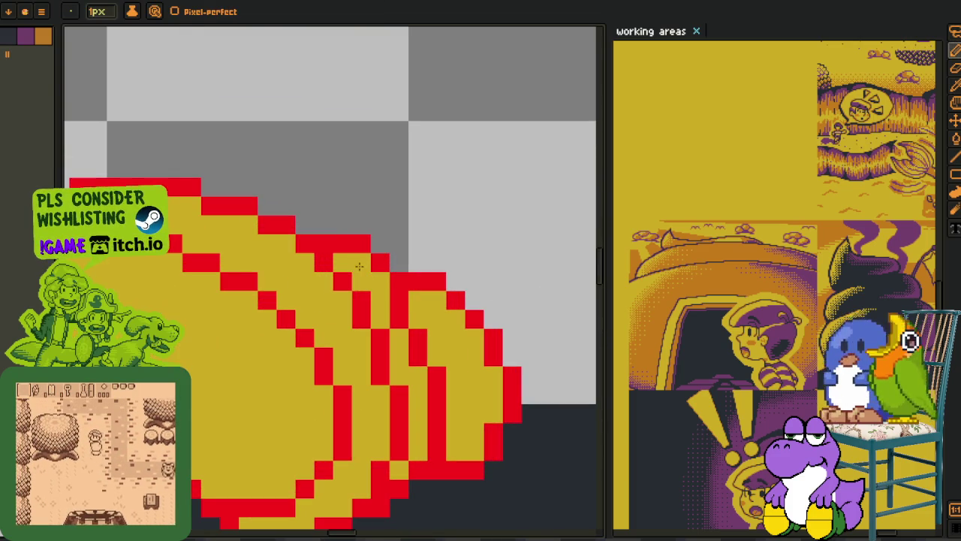
- Merge the pasted crescent layer down into the layer below
key(Tab)
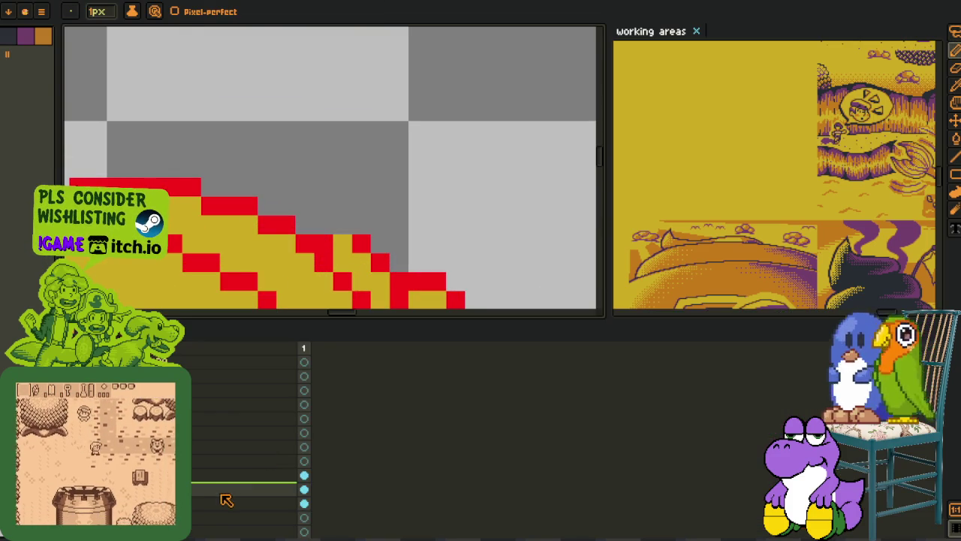
right_click(216, 475)
click(258, 521)
key(Tab)
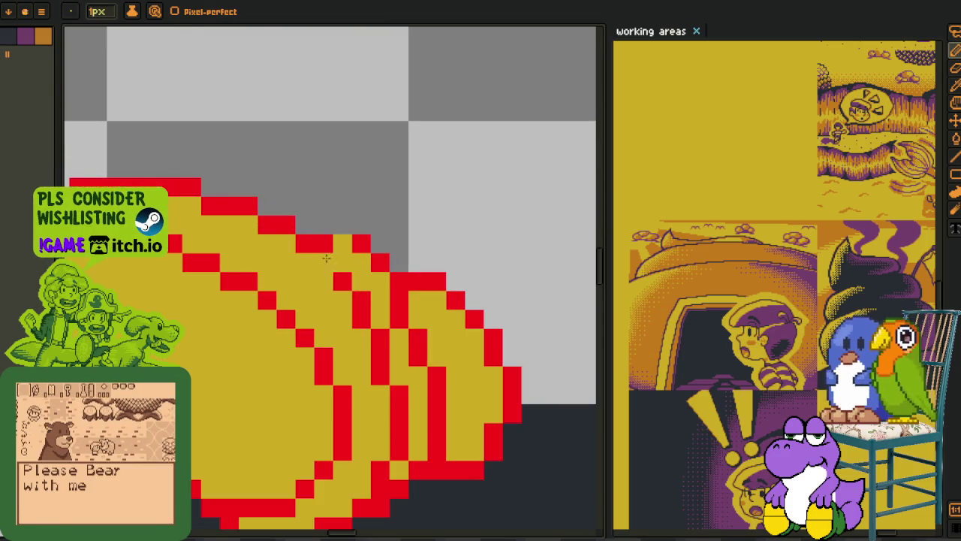
- Fix the crescent outline by erasing a stray red pixel and filling gaps with red
click(342, 227)
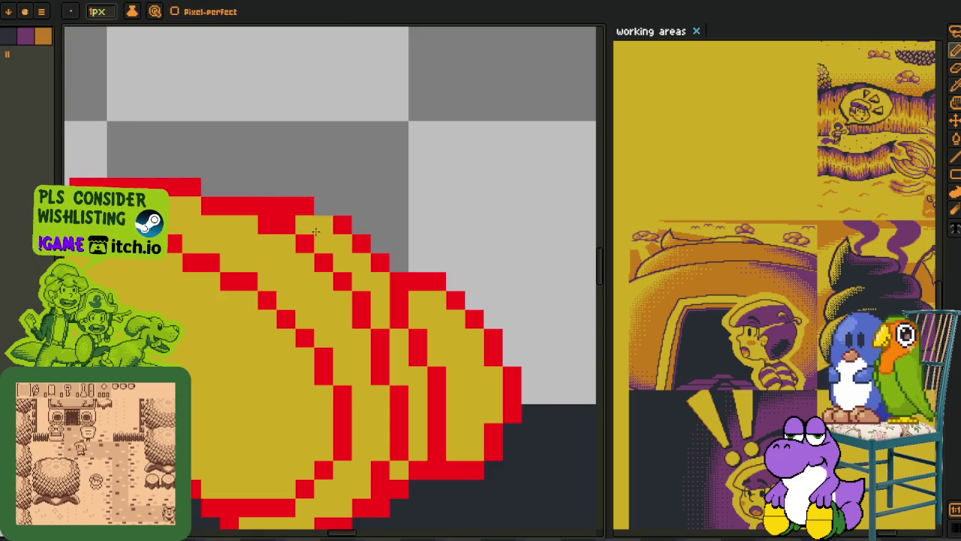
scroll(350, 227, down, 5)
scroll(350, 227, up, 3)
scroll(351, 248, up, 2)
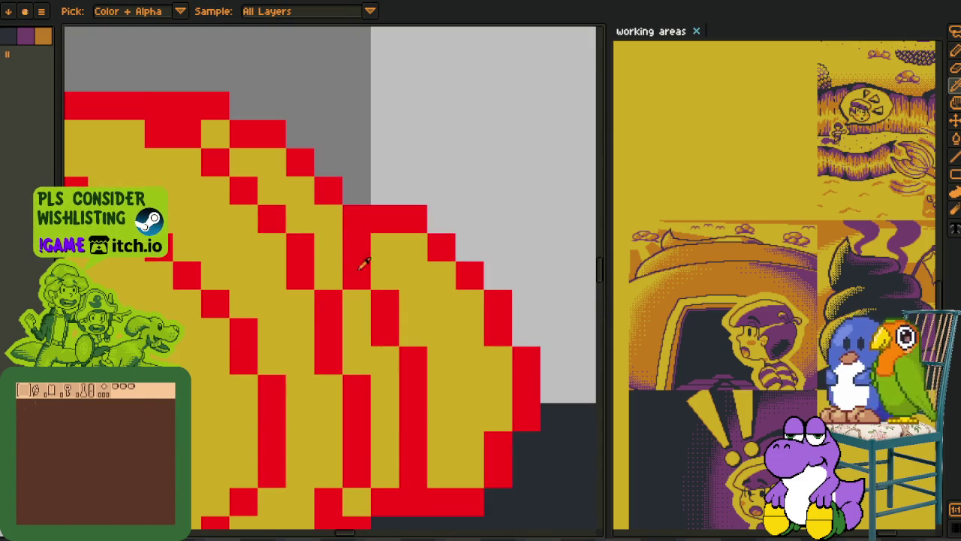
scroll(354, 274, down, 3)
scroll(366, 256, up, 2)
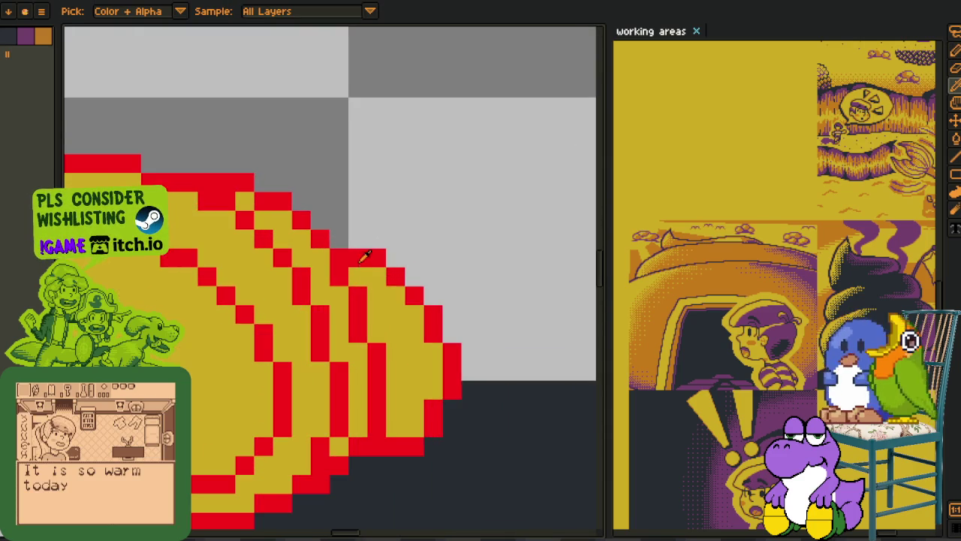
click(352, 259)
alt+click(374, 254)
click(356, 237)
click(339, 238)
- Undo the accidental black line and extra red pixels
scroll(368, 235, down, 3)
key(ctrl)
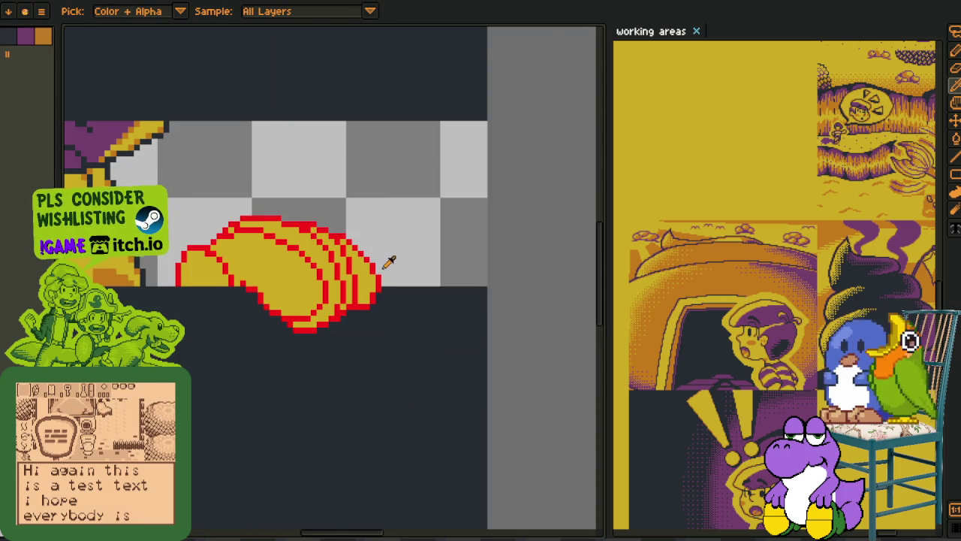
scroll(387, 258, up, 1)
scroll(383, 259, up, 1)
scroll(353, 271, up, 2)
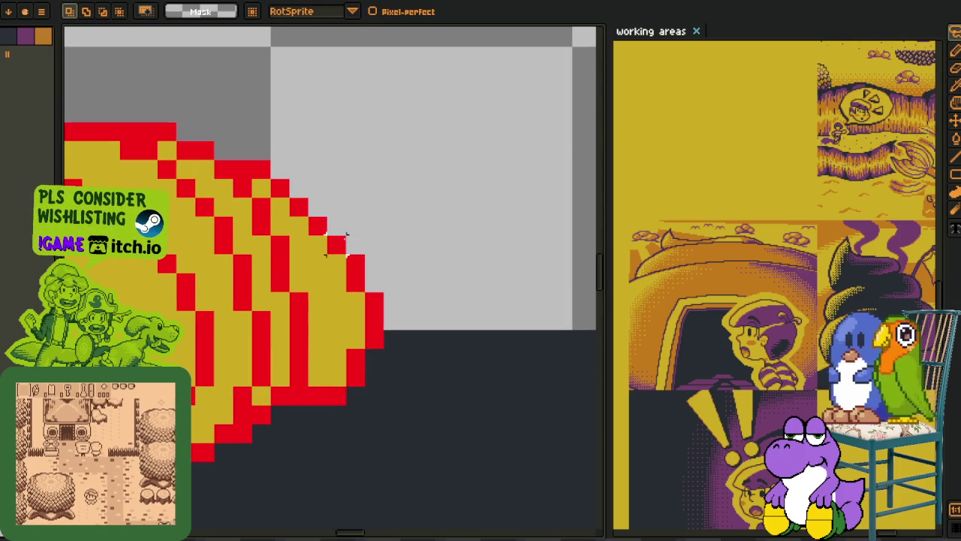
key(ctrl+z)
key(ctrl+z)
key(ctrl+z)
key(ctrl+z)
key(ctrl+z)
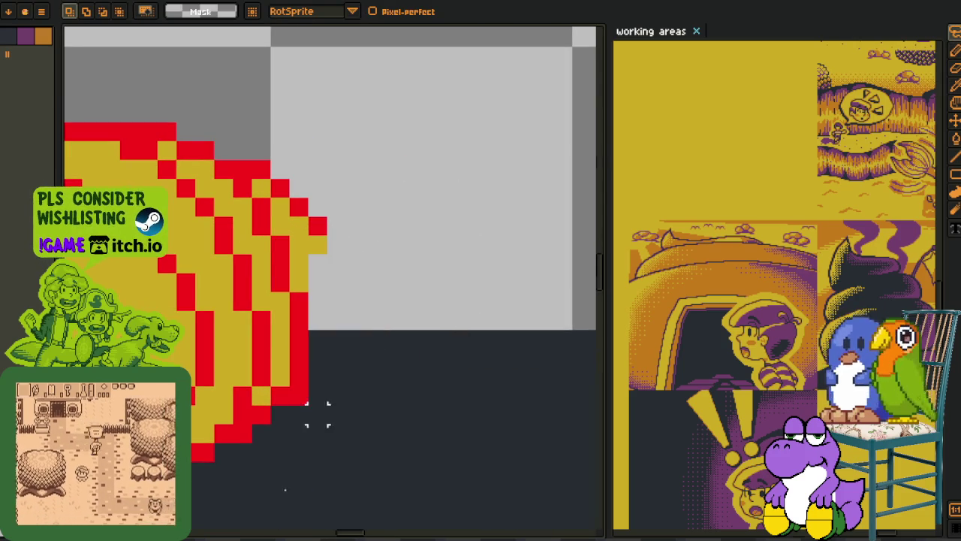
- Paste one more crescent onto a new layer, nudged one pixel left
key(Tab)
right_click(194, 497)
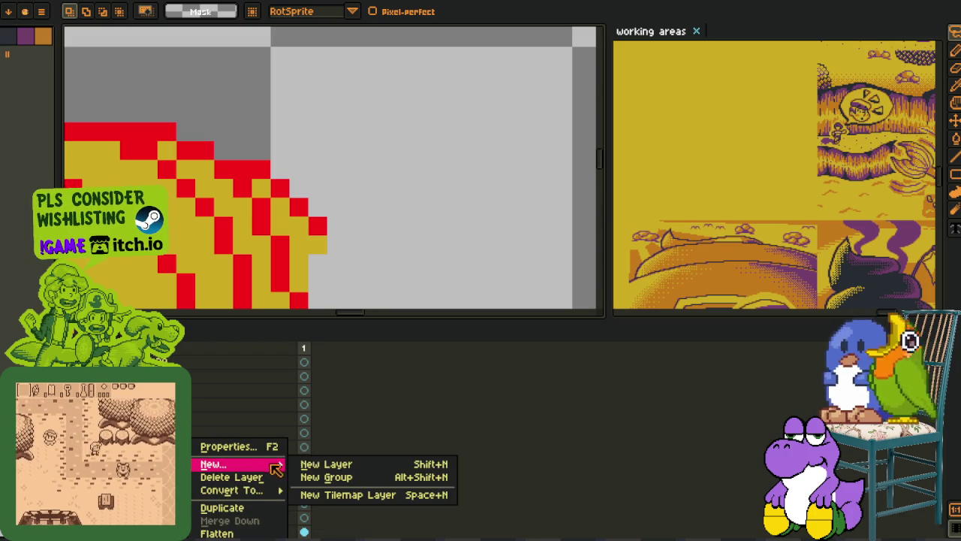
click(341, 461)
key(Tab)
key(ctrl+v)
key(Left)
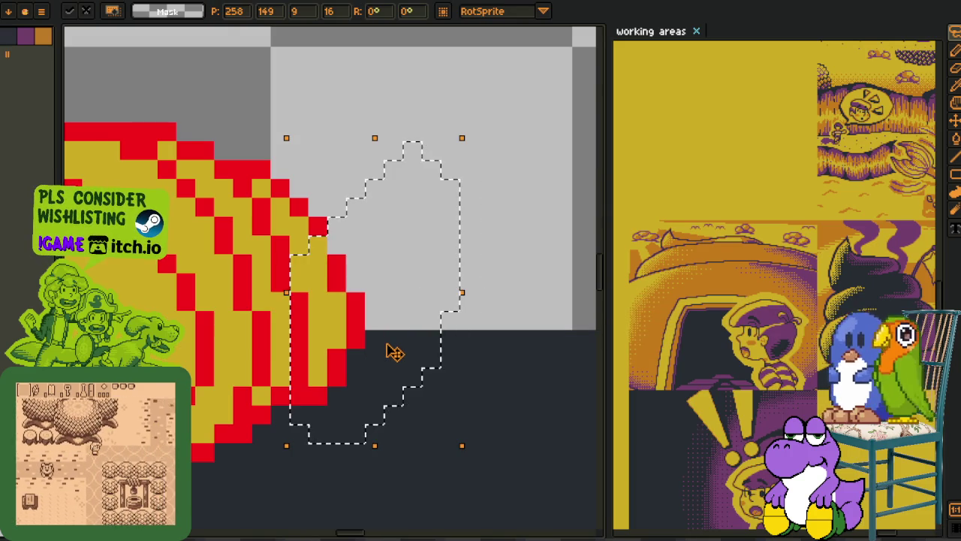
key(Return)
- Merge the new crescent layer down
key(Tab)
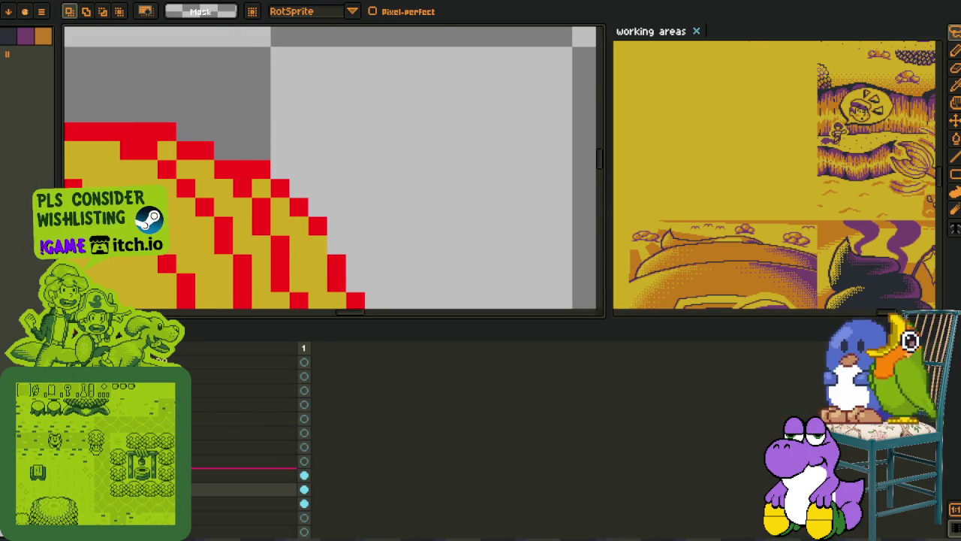
right_click(189, 507)
click(236, 520)
key(Tab)
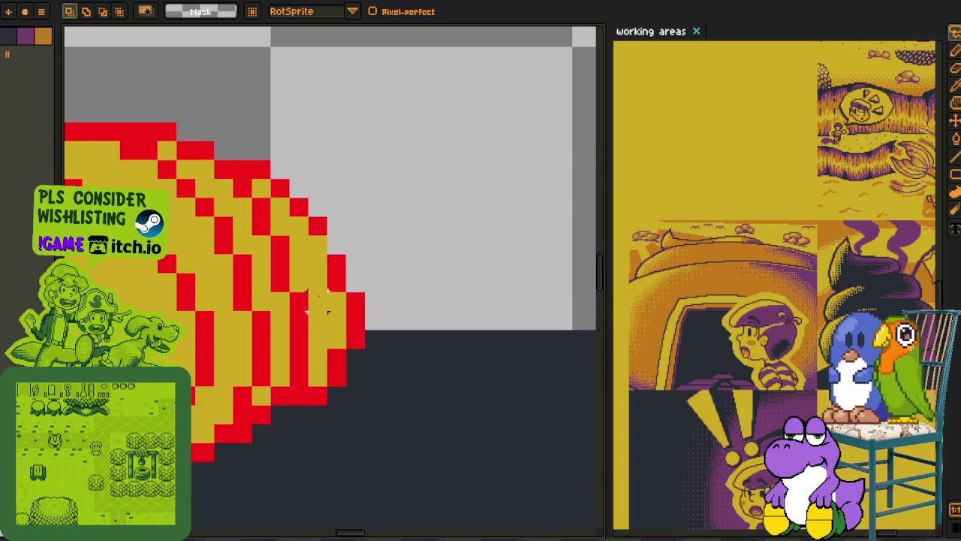
- Pick the yellow fill colour and turn a red outline pixel yellow
key(i)
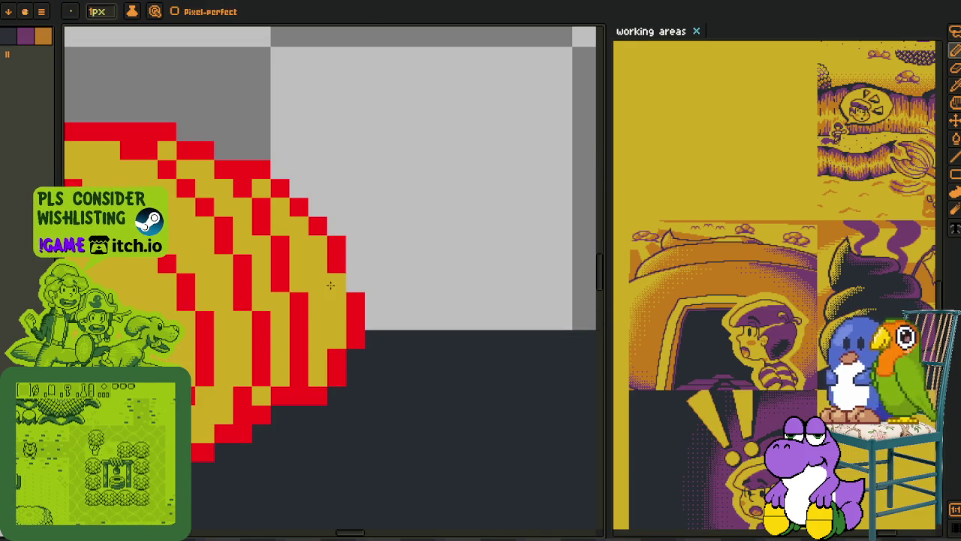
click(337, 316)
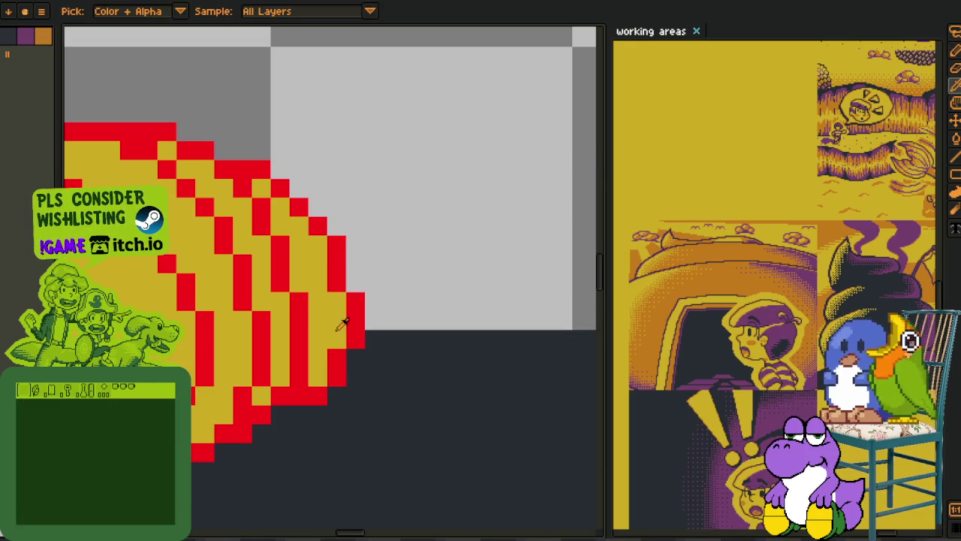
key(b)
click(355, 337)
scroll(356, 331, down, 3)
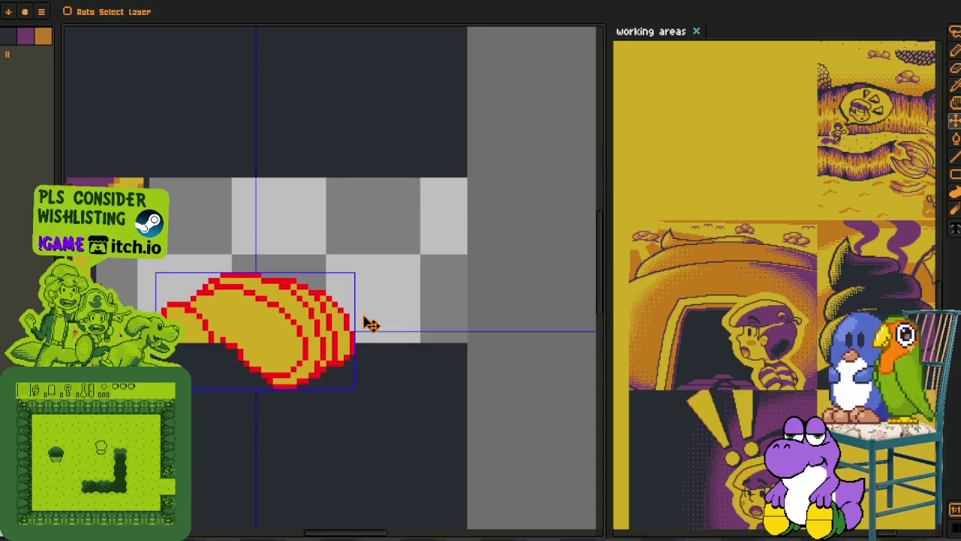
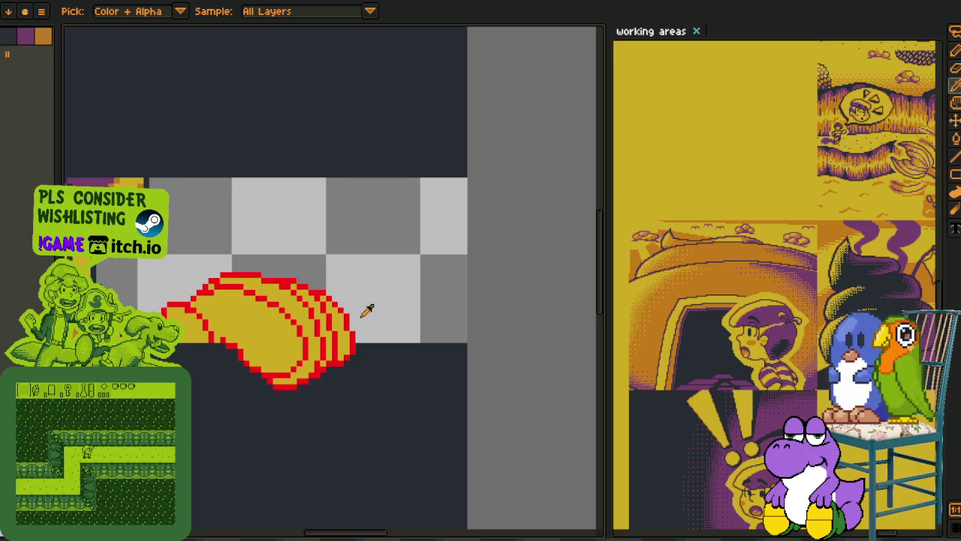
- Save the sprite file with Ctrl+S
scroll(364, 311, down, 3)
scroll(361, 313, down, 1)
scroll(341, 314, up, 3)
scroll(342, 314, up, 2)
scroll(330, 316, up, 1)
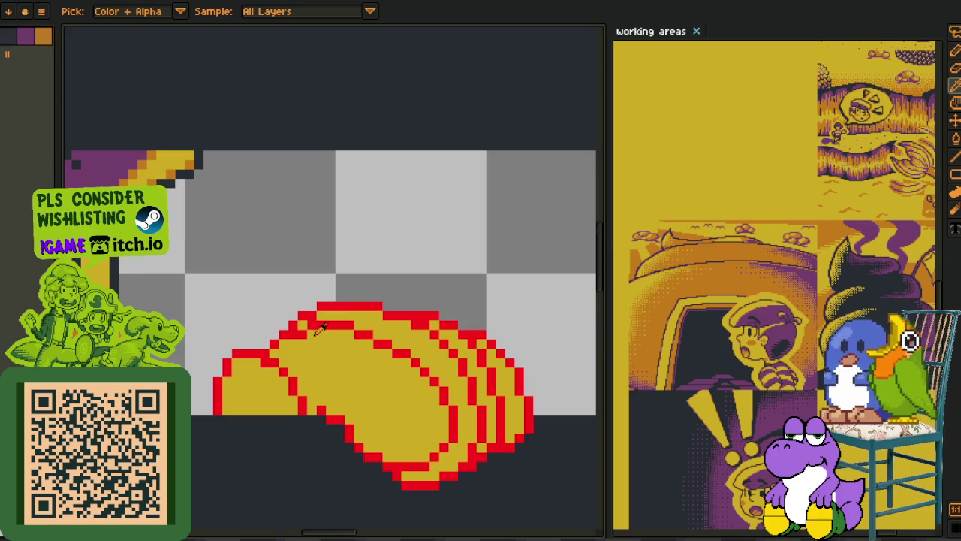
scroll(315, 315, up, 1)
key(b)
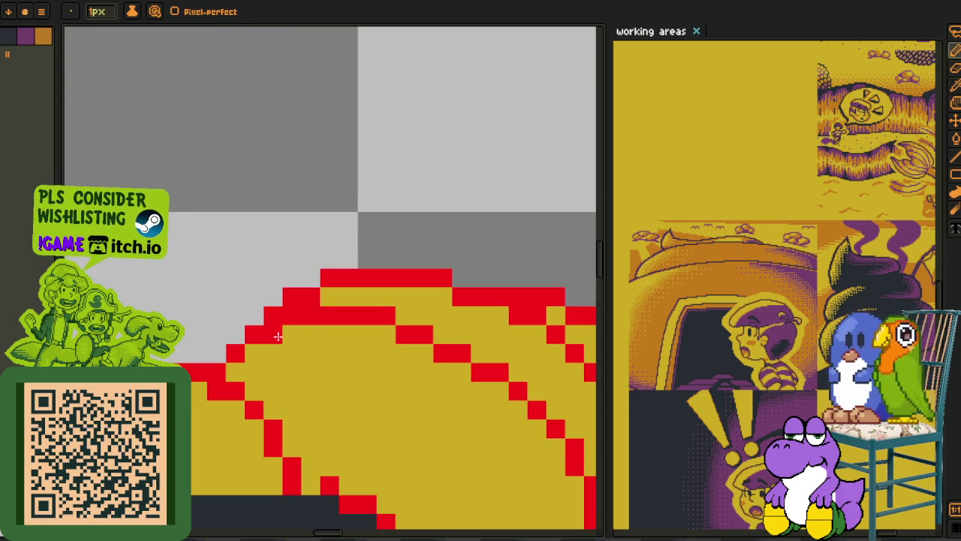
key(o)
scroll(278, 315, down, 3)
scroll(277, 294, down, 1)
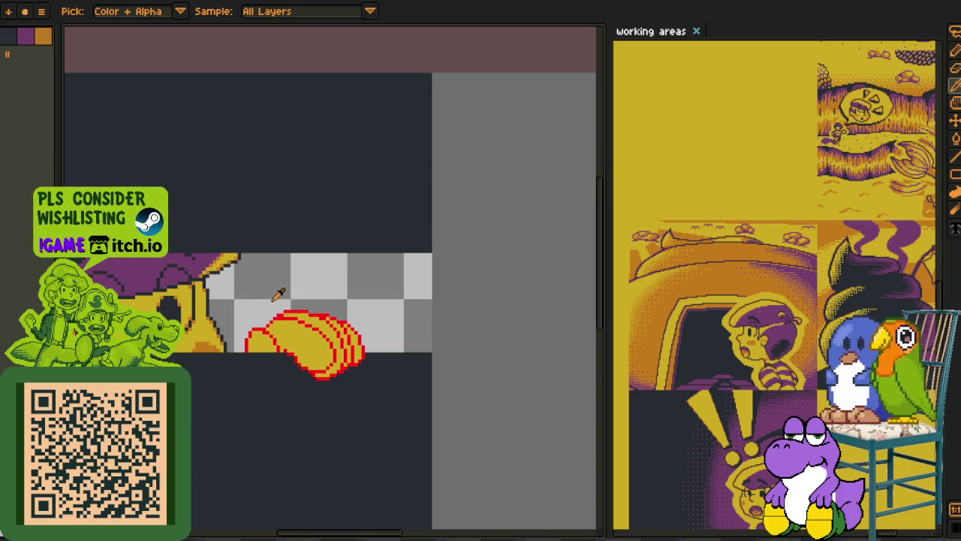
key(ctrl+s)
- Flip the whole canvas horizontally
scroll(297, 298, down, 1)
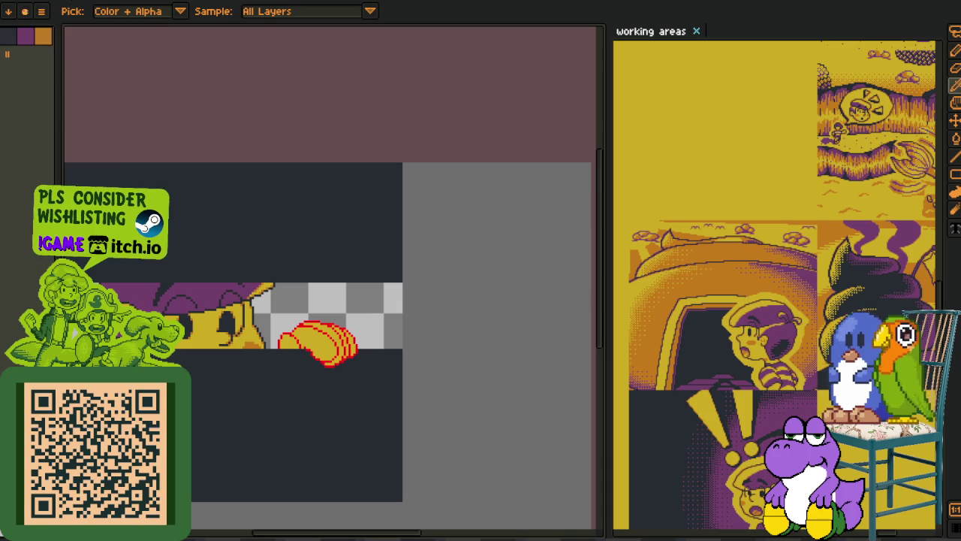
key(alt+s)
click(230, 124)
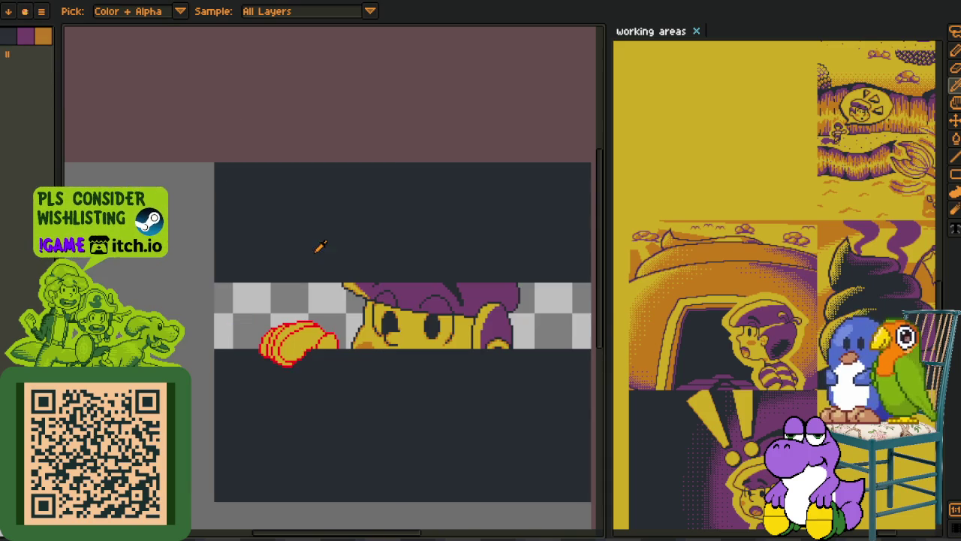
- Set up Replace Color to swap red #FF0000 for dark #20282F
drag(311, 243, 258, 287)
scroll(235, 301, up, 3)
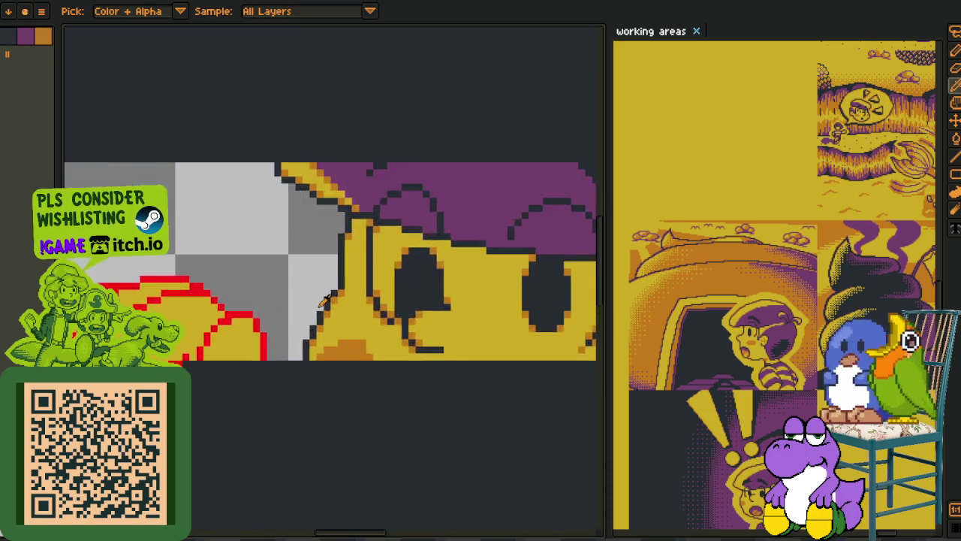
scroll(328, 310, up, 2)
click(211, 356)
key(shift+r)
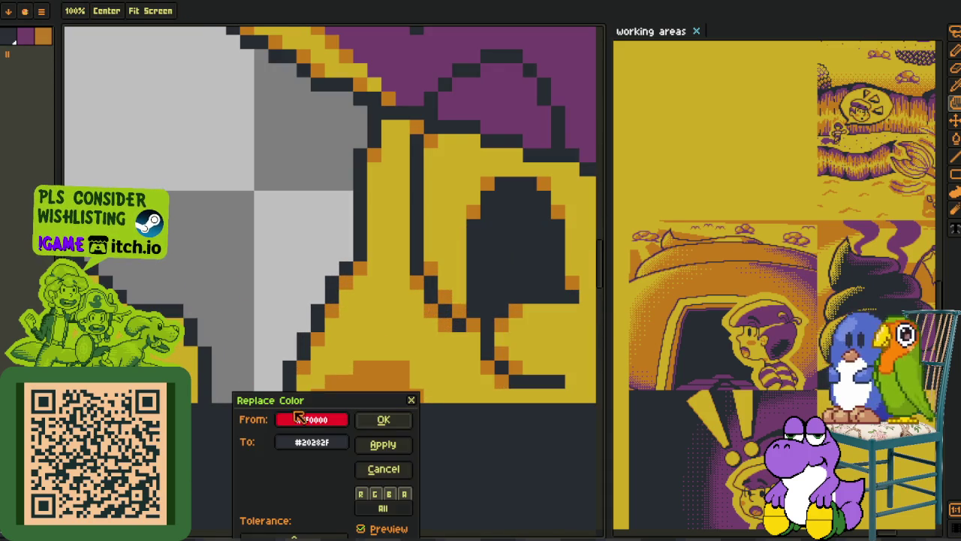
- Apply the #FF0000-to-#20282F replacement so the hand outline turns dark, then zoom in on the hand
click(378, 422)
scroll(223, 272, down, 3)
scroll(224, 271, down, 2)
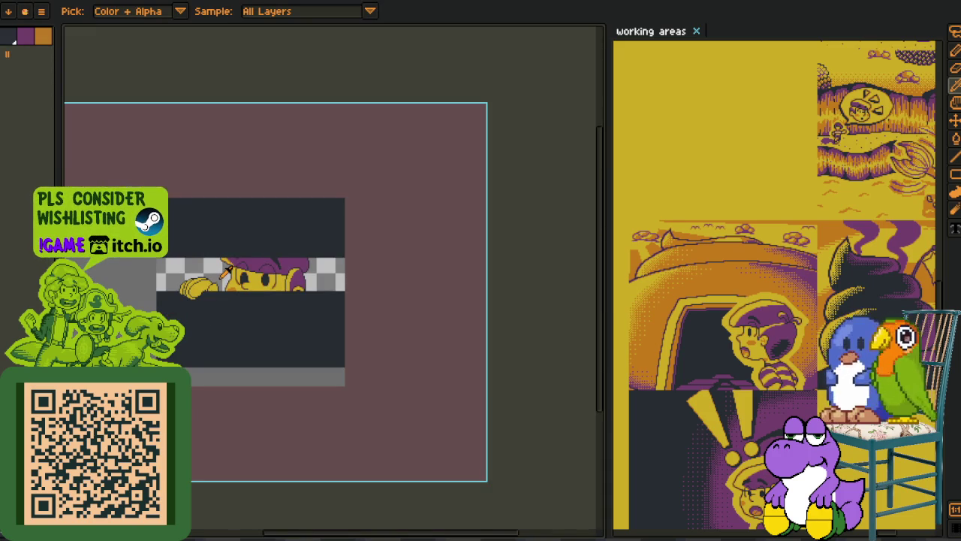
scroll(190, 275, up, 3)
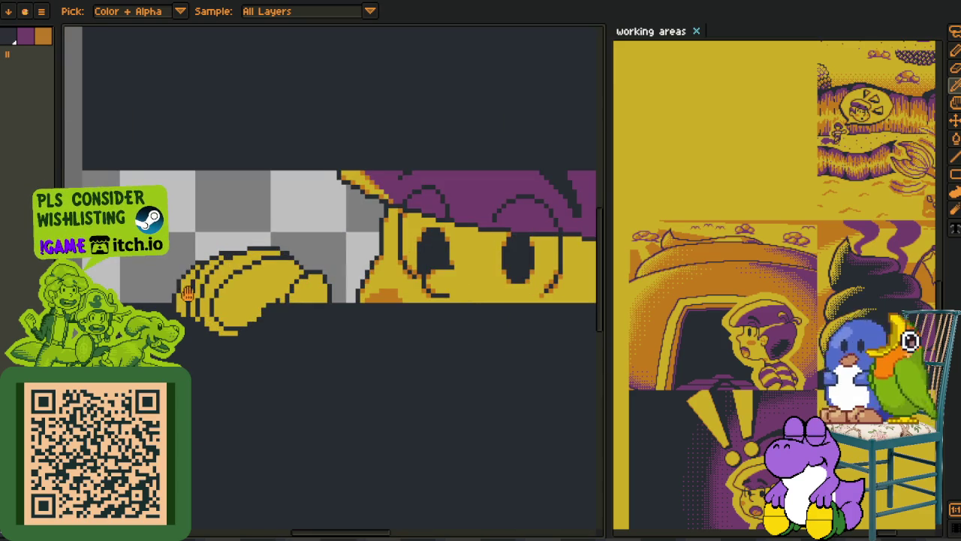
scroll(191, 285, down, 1)
scroll(234, 309, up, 1)
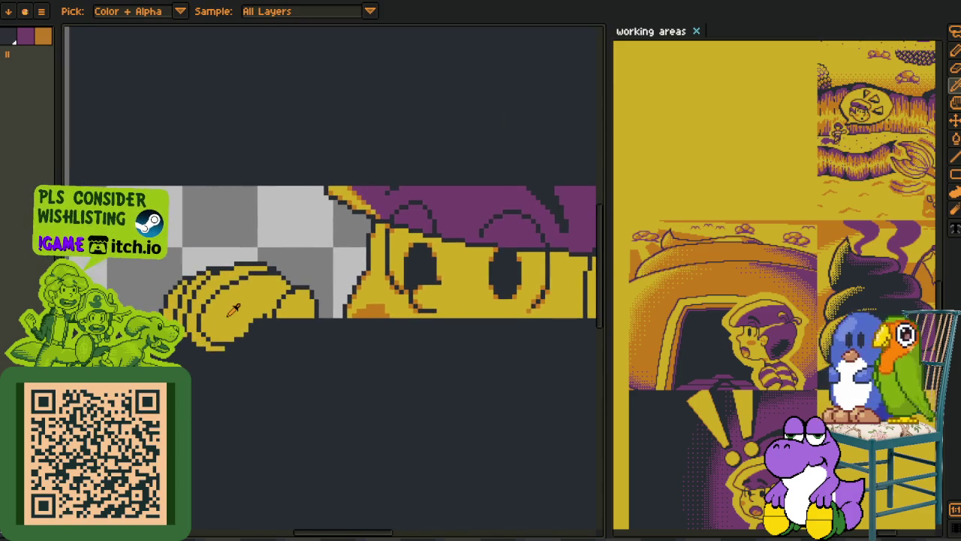
scroll(229, 310, up, 1)
scroll(278, 312, up, 1)
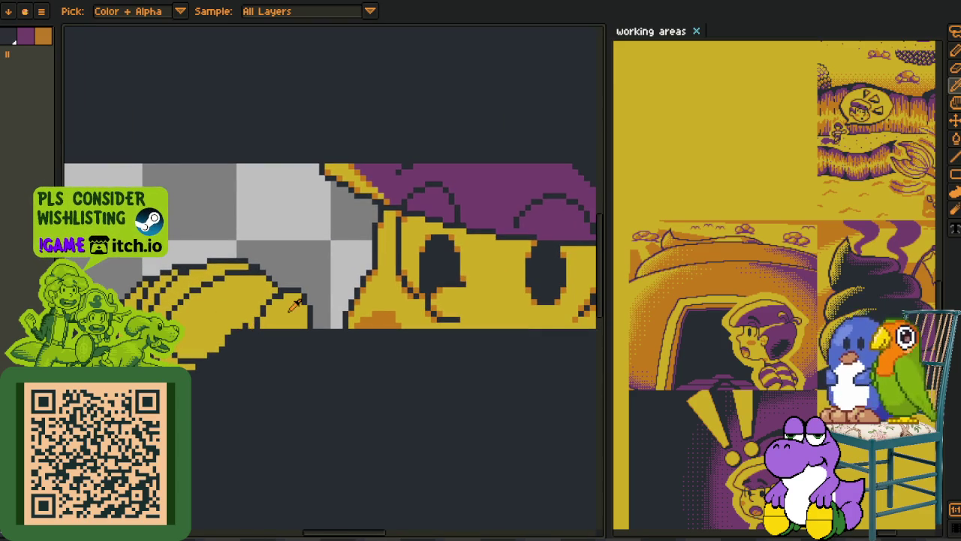
key(b)
scroll(270, 323, up, 1)
scroll(248, 328, up, 2)
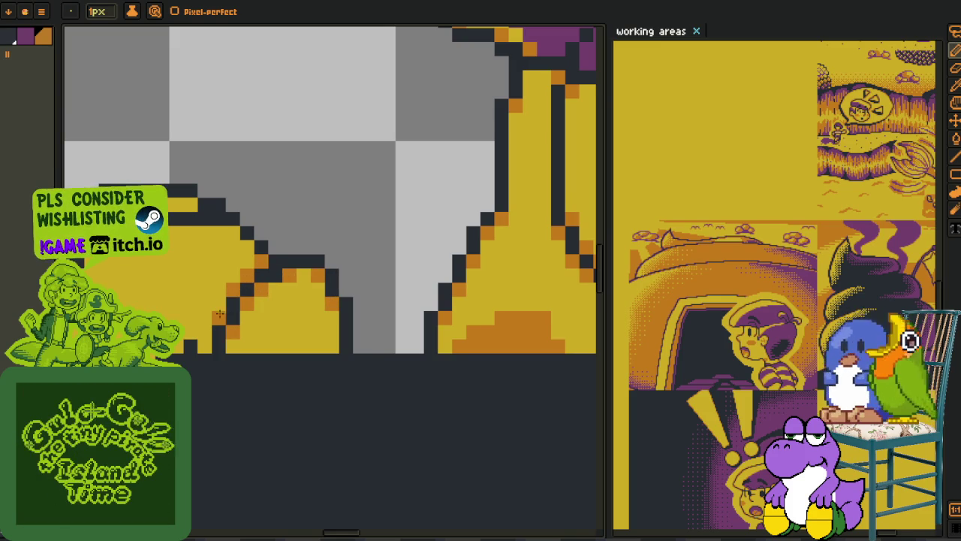
- Add orange pixels along the hand's diagonal edge and lower edge
key(i)
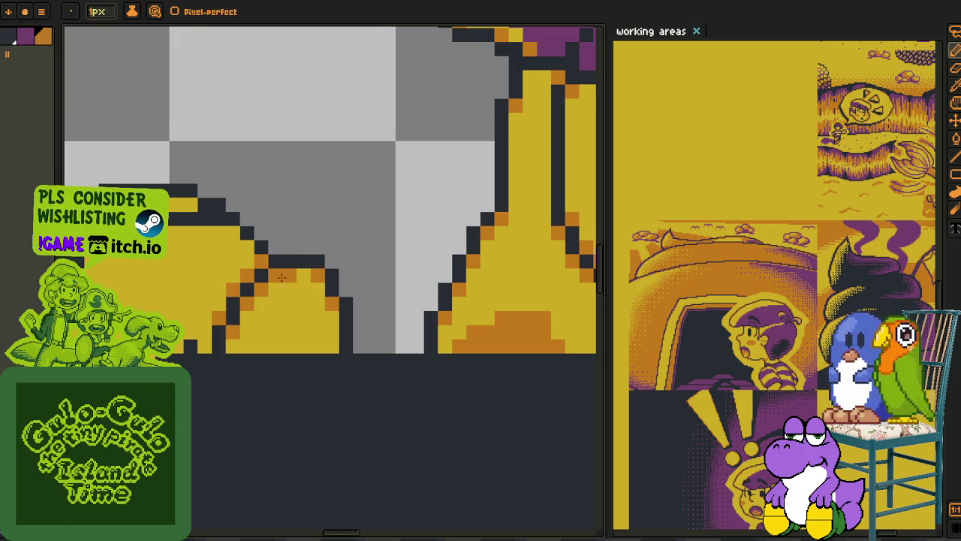
key(b)
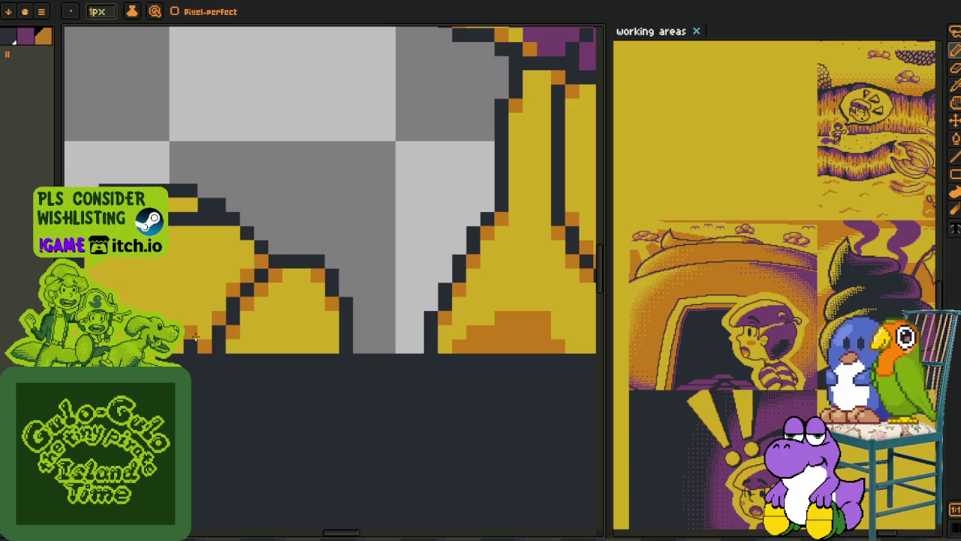
key(ctrl+Tab)
click(327, 285)
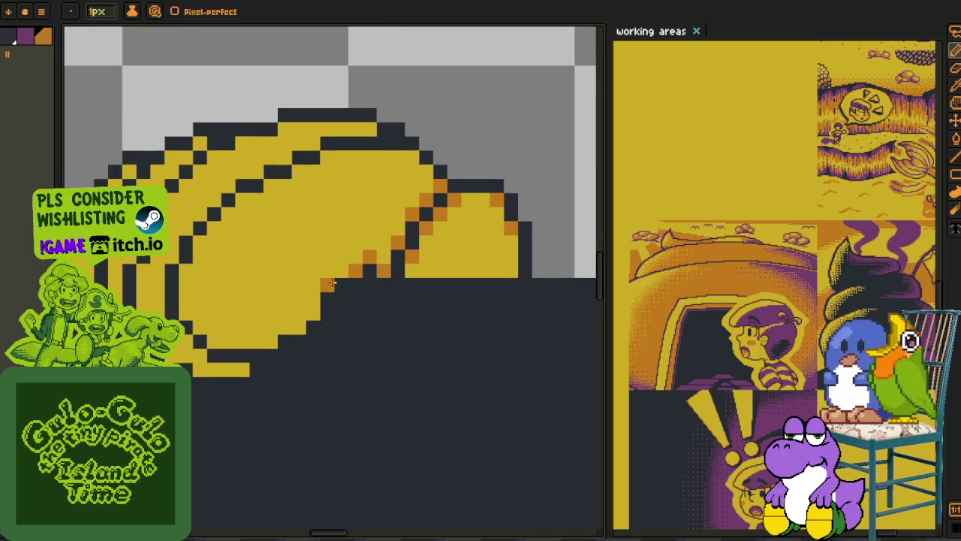
click(313, 314)
click(298, 328)
click(270, 342)
click(214, 342)
click(199, 328)
click(186, 342)
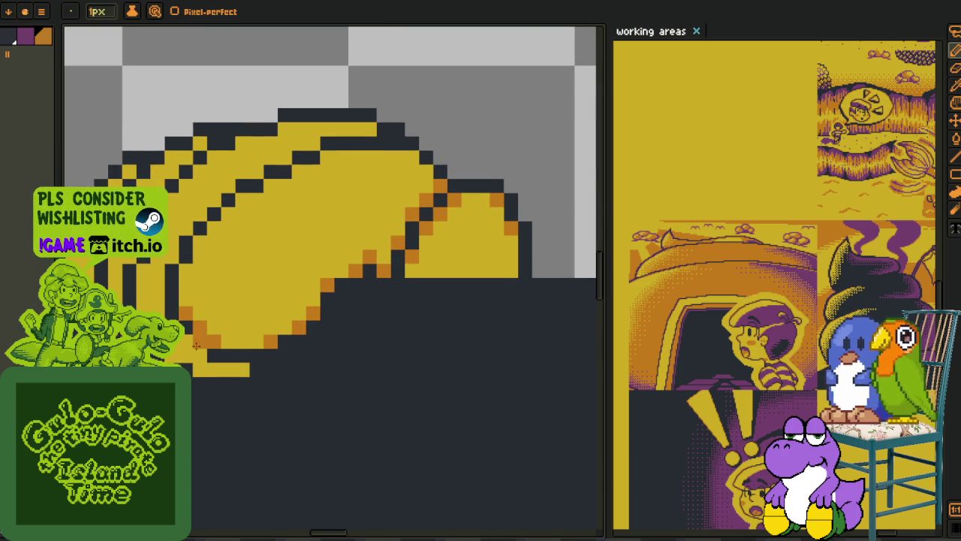
click(200, 356)
click(228, 369)
click(242, 368)
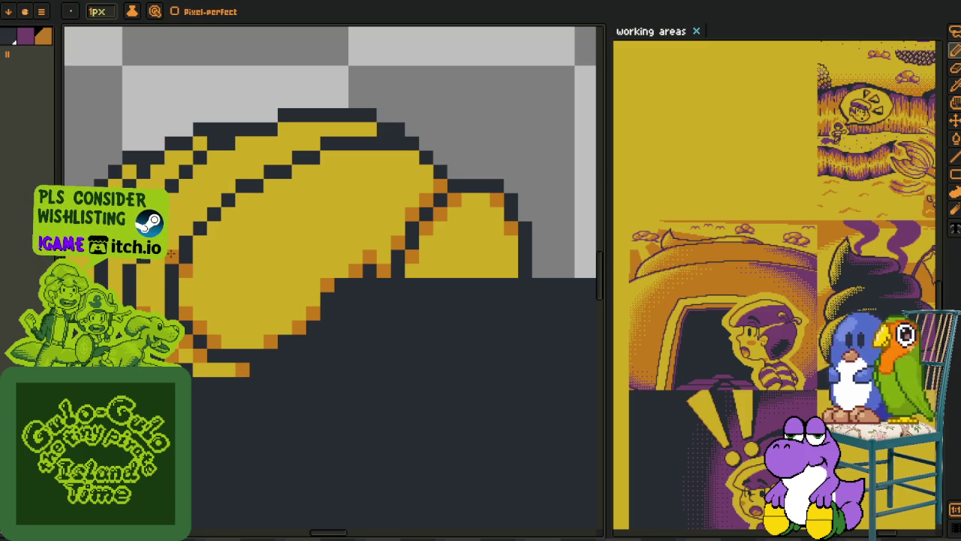
- Add orange highlights along the hand's upper-left and top outline
click(200, 216)
click(214, 202)
click(228, 184)
click(257, 170)
click(299, 169)
click(285, 158)
click(327, 158)
click(313, 144)
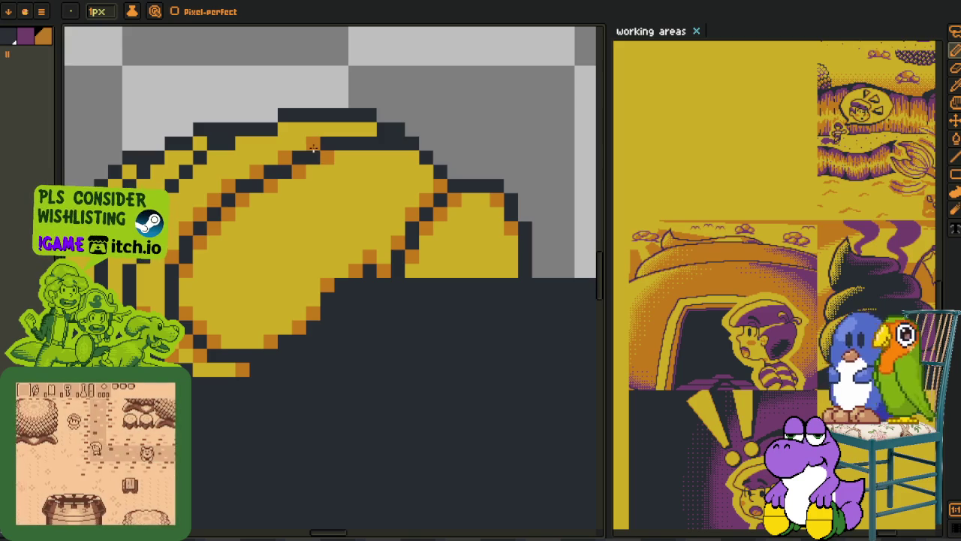
click(413, 158)
click(369, 129)
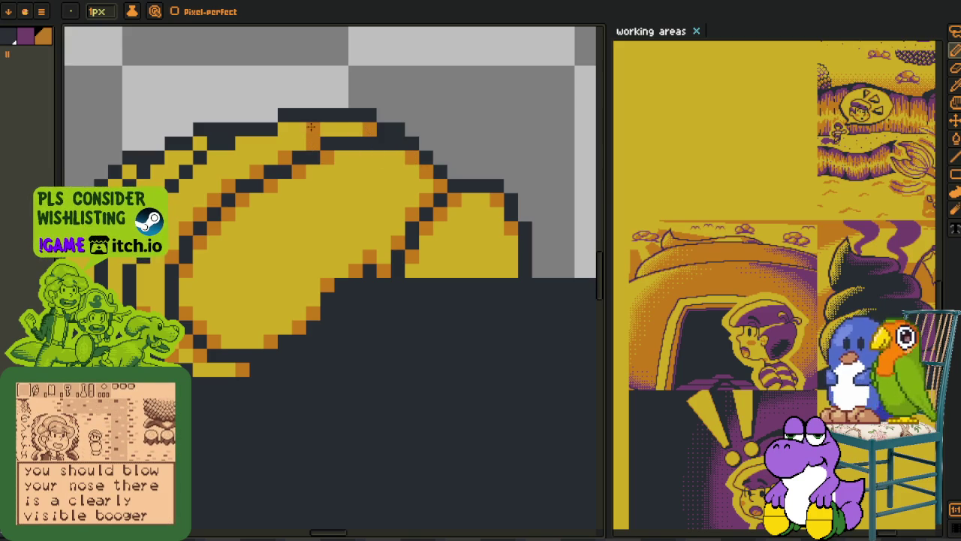
click(284, 129)
click(242, 143)
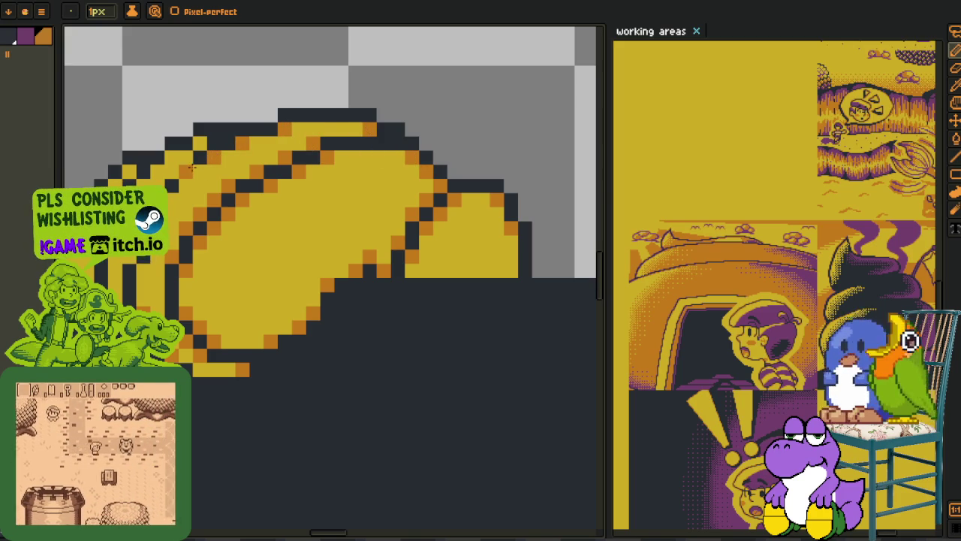
- Undo the last stroke and darken a pixel on the hand's top-left outline
key(ctrl+z)
key(v)
key(b)
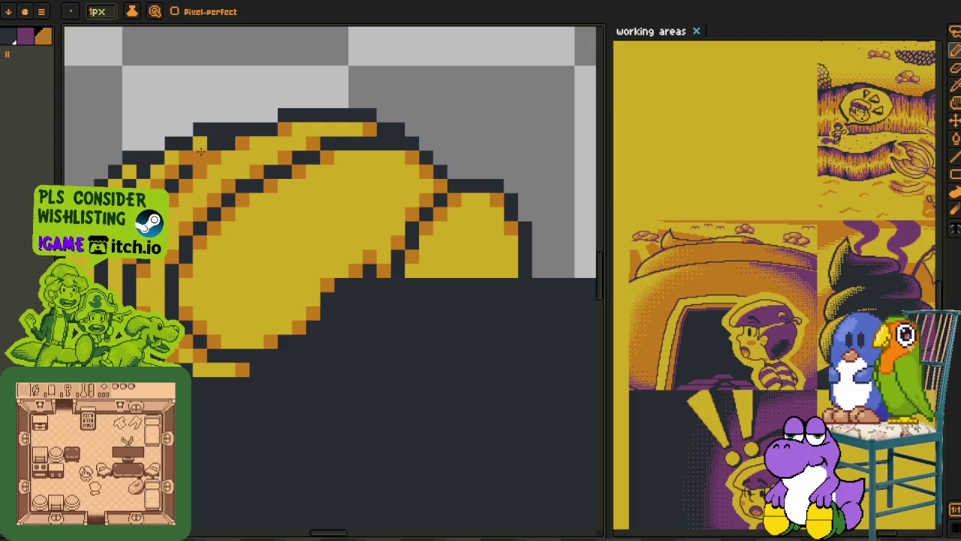
drag(175, 171, 308, 226)
click(308, 226)
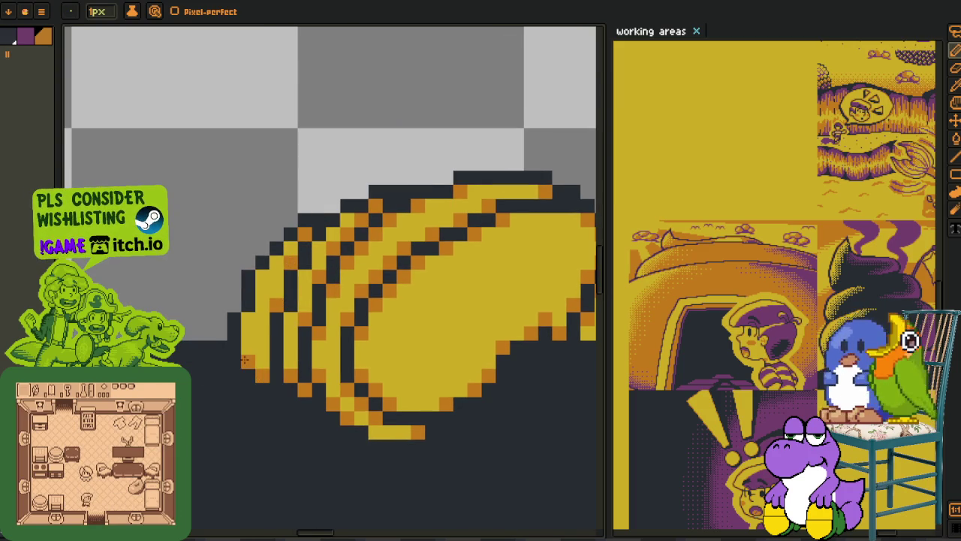
scroll(261, 279, down, 5)
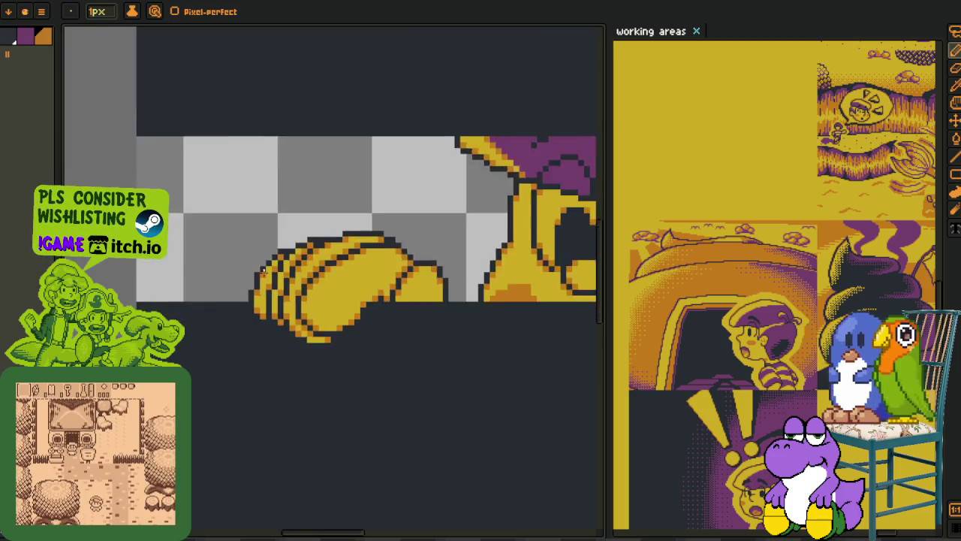
- Paint orange shading along the hand's lower-left edge
scroll(263, 270, down, 3)
scroll(263, 263, up, 5)
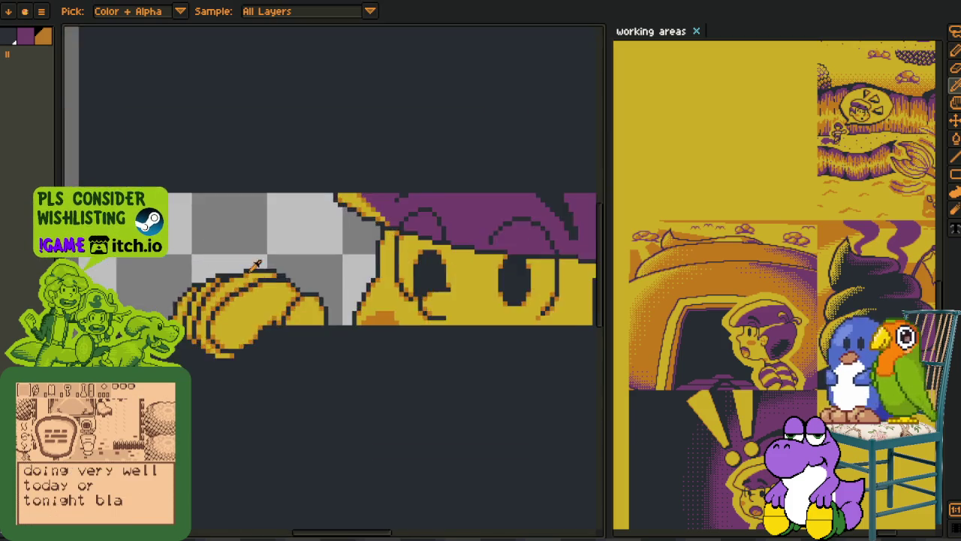
scroll(263, 263, up, 3)
key(z)
key(b)
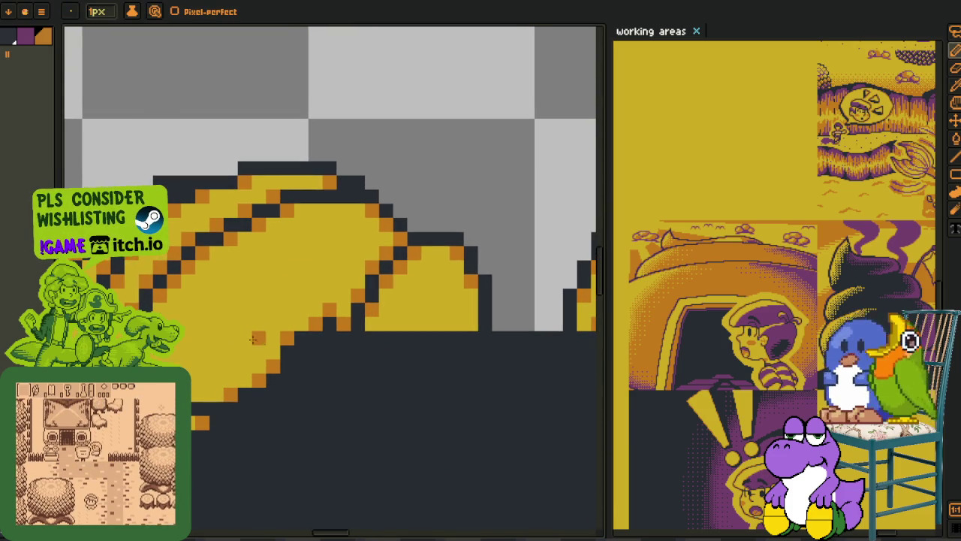
mouse_move(257, 322)
mouse_down()
mouse_move(260, 351)
mouse_move(195, 392)
mouse_up()
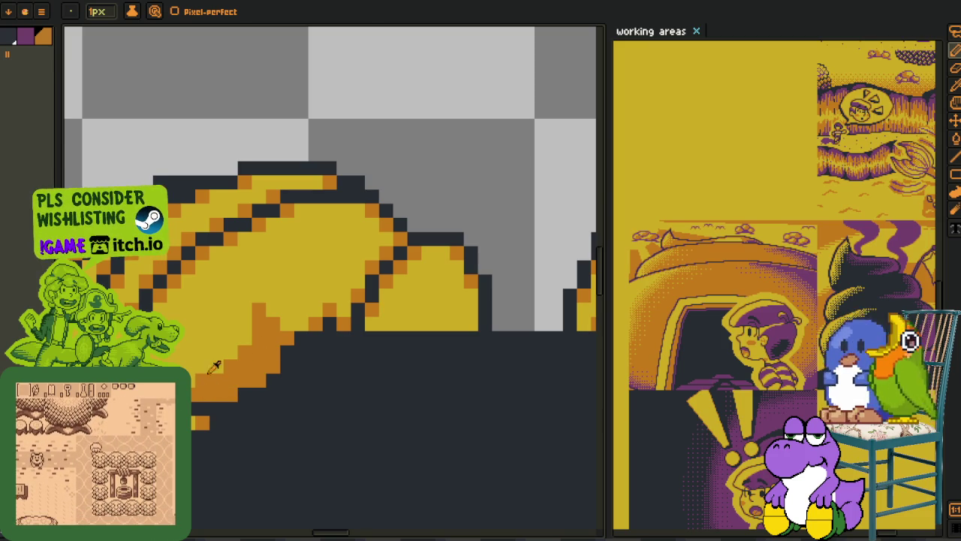
key(i)
scroll(300, 364, down, 3)
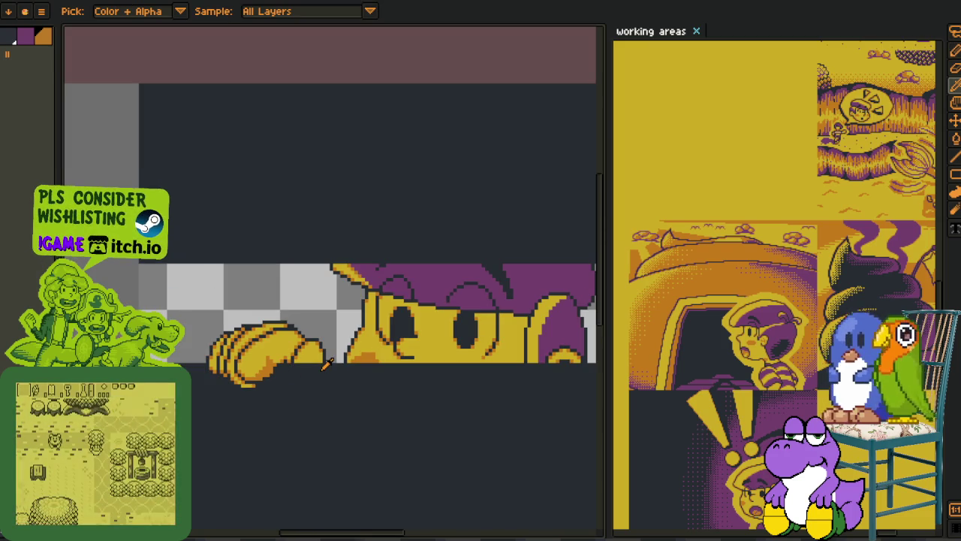
- Fix the hand's stepped edge by adding and removing dark pixels
key(Tab)
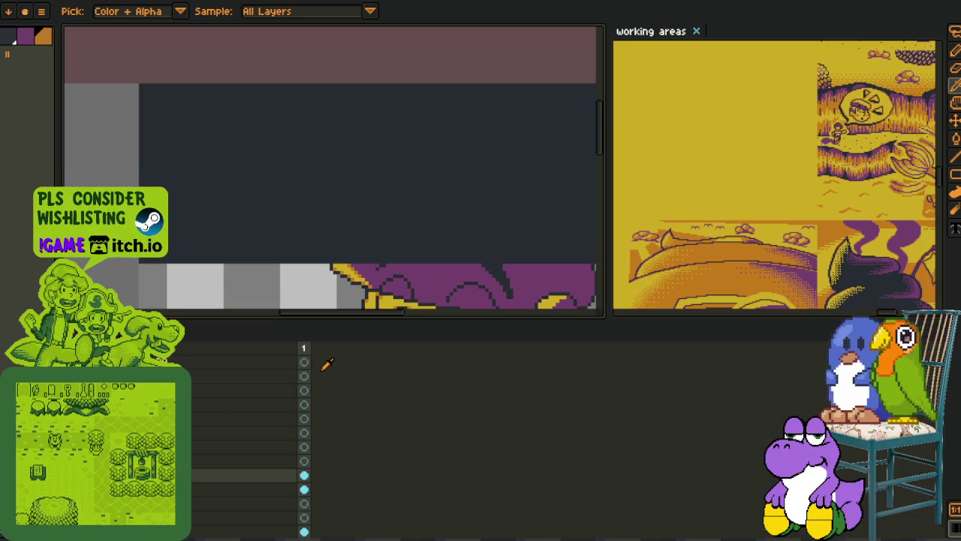
key(Tab)
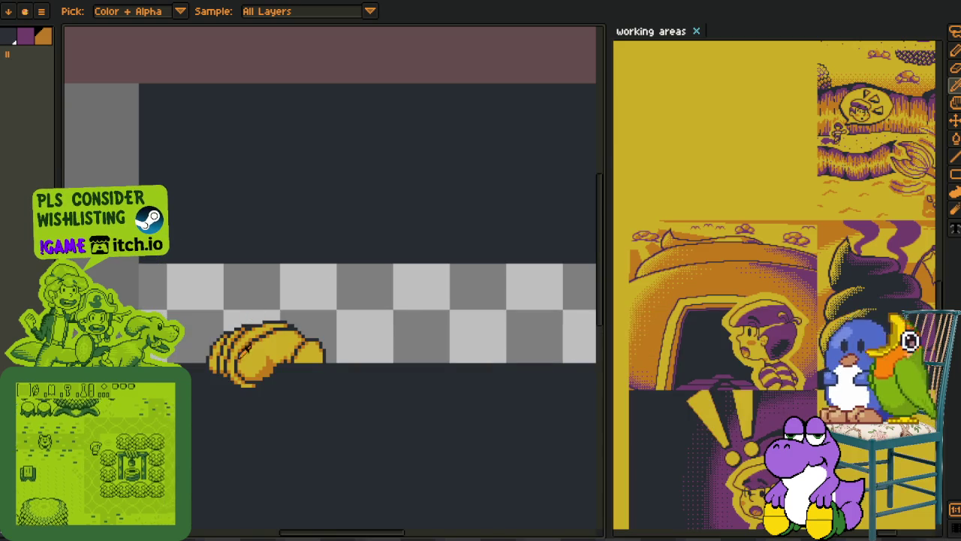
key(Tab)
key(Tab)
scroll(221, 348, up, 2)
scroll(221, 348, up, 3)
scroll(221, 347, up, 2)
key(b)
click(313, 385)
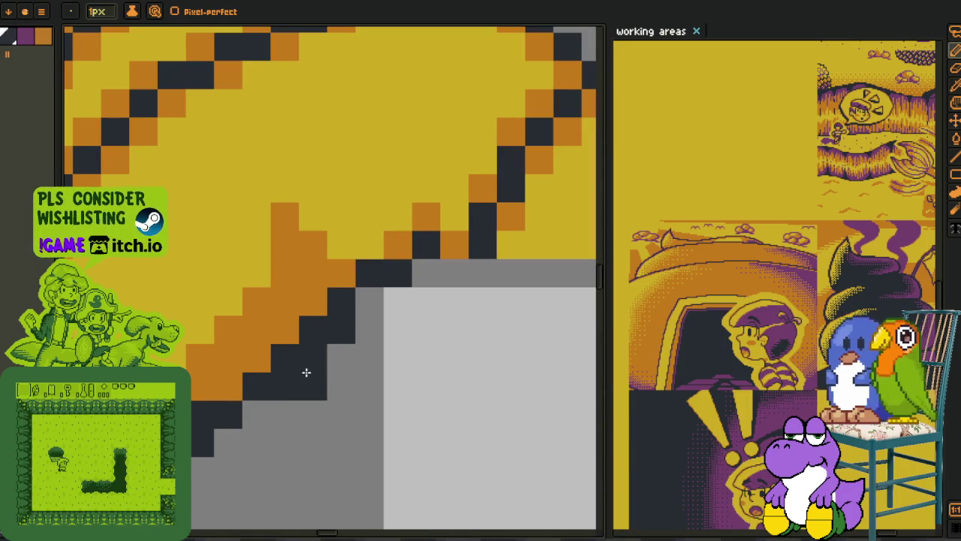
key(o)
click(374, 317)
key(b)
mouse_move(356, 320)
mouse_down()
mouse_move(313, 386)
mouse_move(269, 425)
mouse_up()
scroll(285, 413, down, 3)
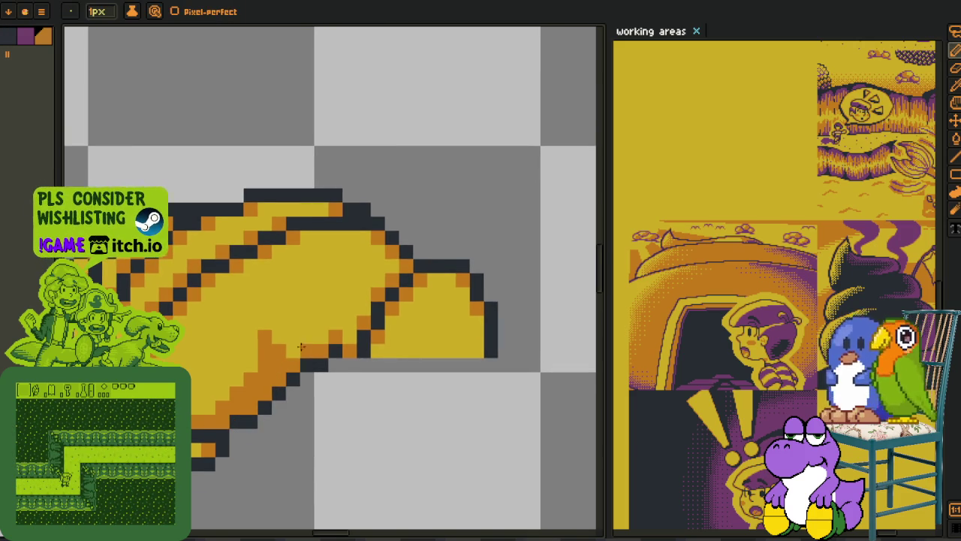
- Zoom around the finished hand and toggle the layer timeline to check it
key(b)
scroll(298, 351, up, 1)
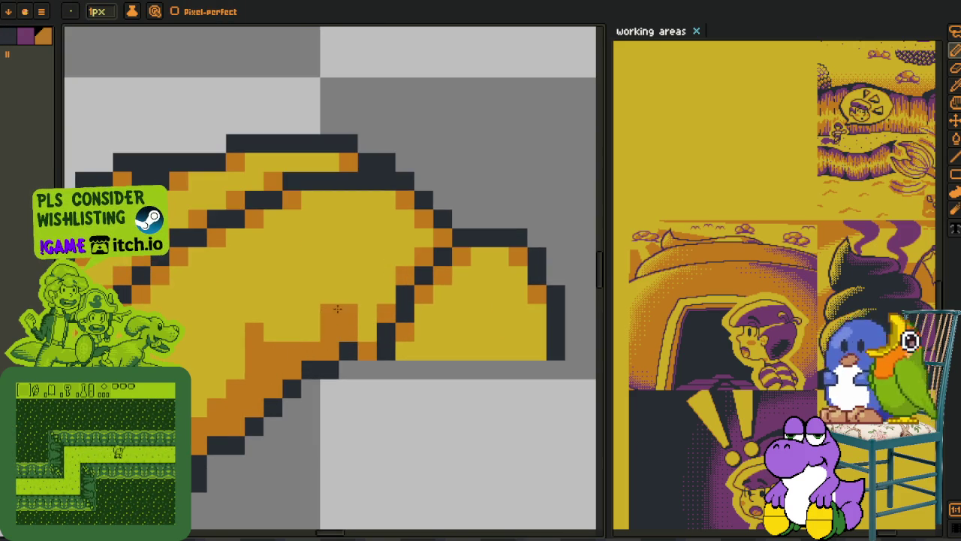
scroll(353, 334, down, 3)
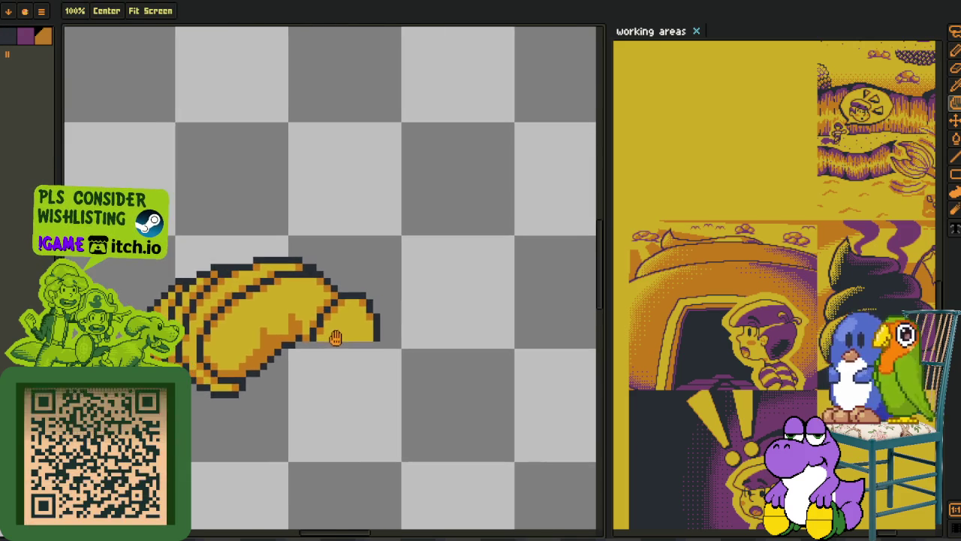
scroll(345, 327, down, 2)
scroll(342, 325, down, 1)
scroll(341, 328, up, 2)
scroll(323, 334, up, 2)
key(b)
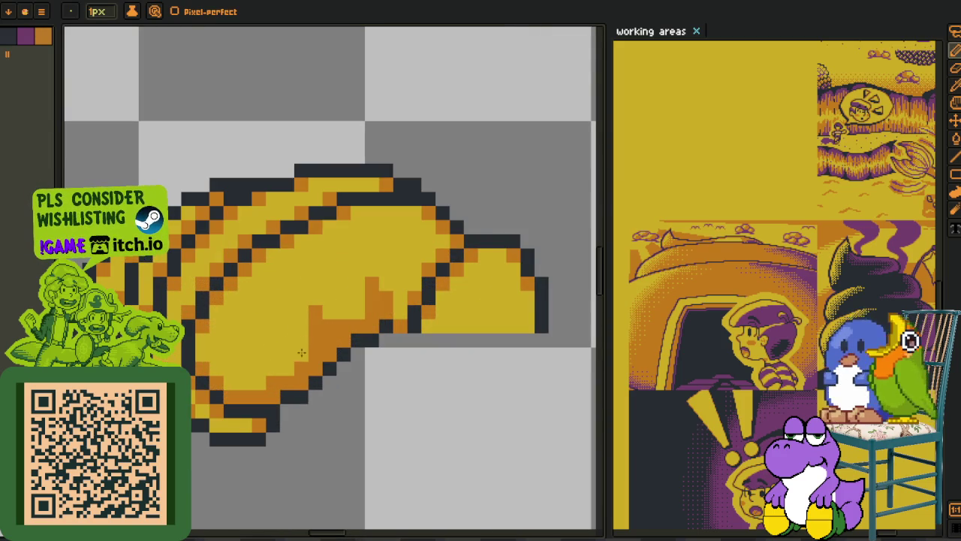
key(i)
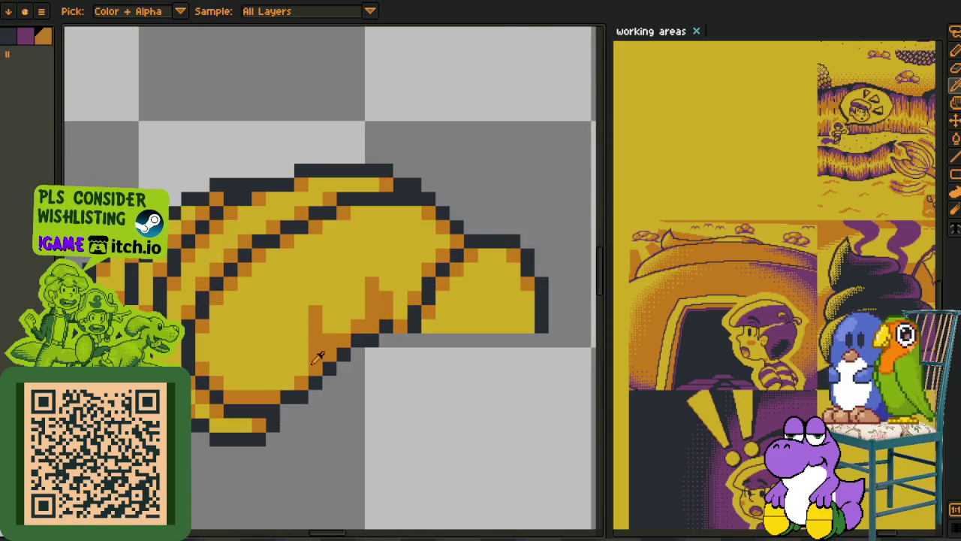
scroll(319, 375, down, 2)
key(Tab)
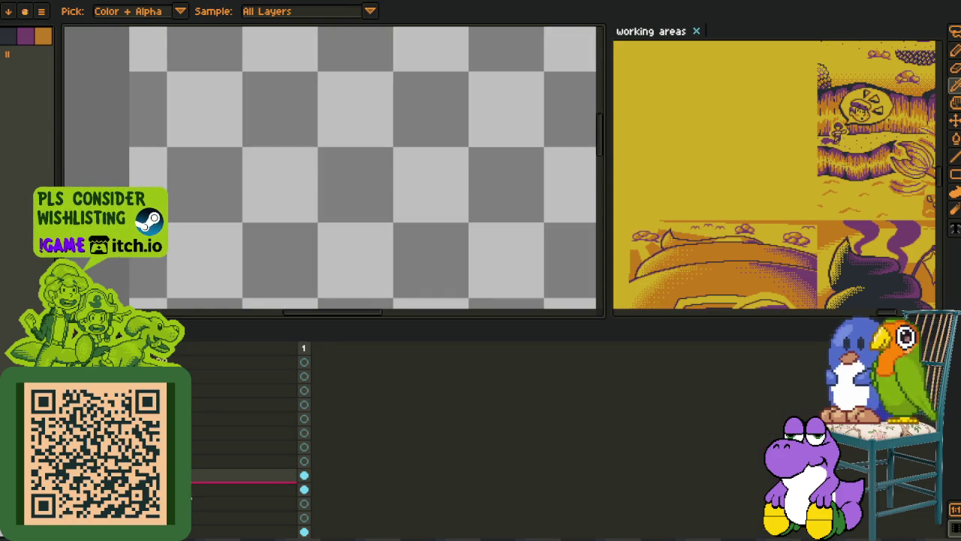
scroll(275, 311, down, 1)
key(Tab)
scroll(274, 312, down, 1)
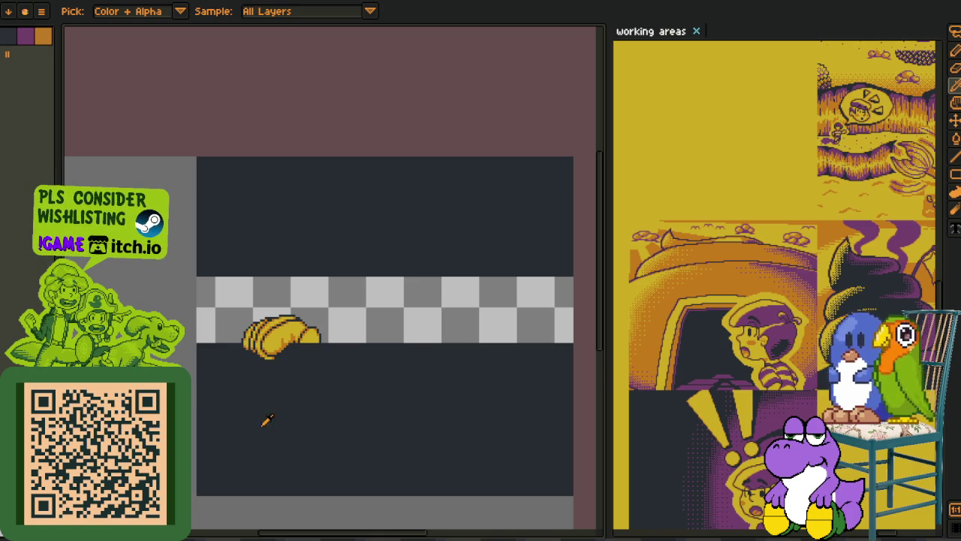
- Show the purple-haired face again, centre it in view, and select the face layer
key(Tab)
key(ctrl+v)
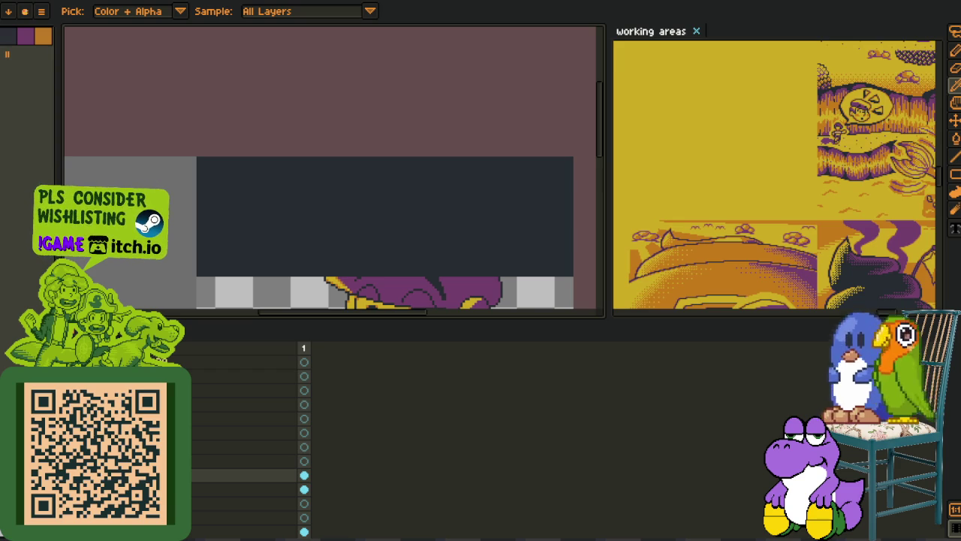
key(Tab)
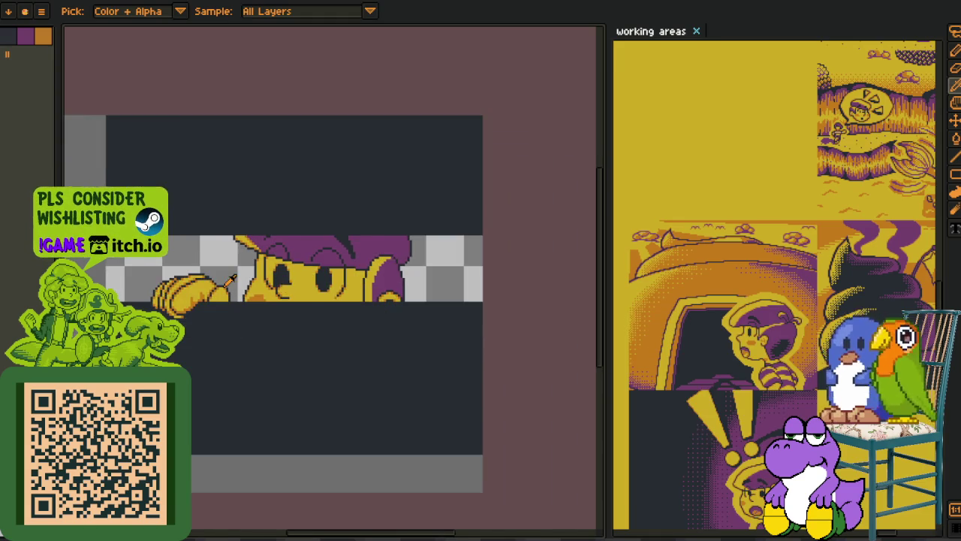
scroll(160, 259, up, 2)
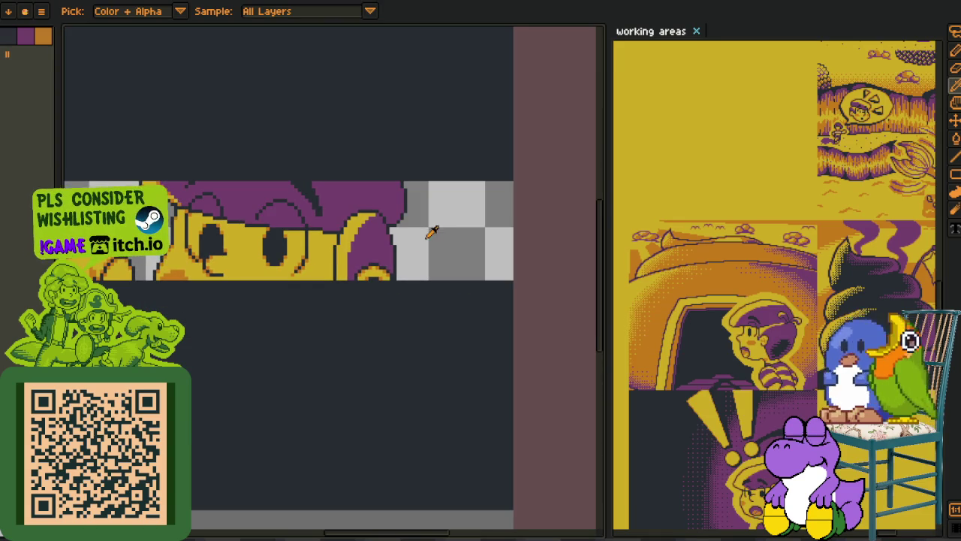
drag(429, 229, 489, 275)
key(Tab)
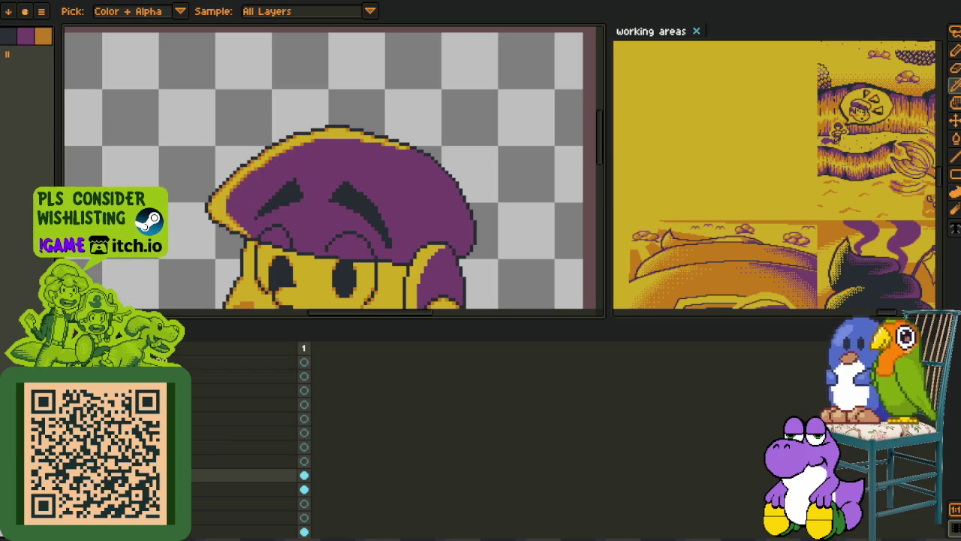
click(244, 446)
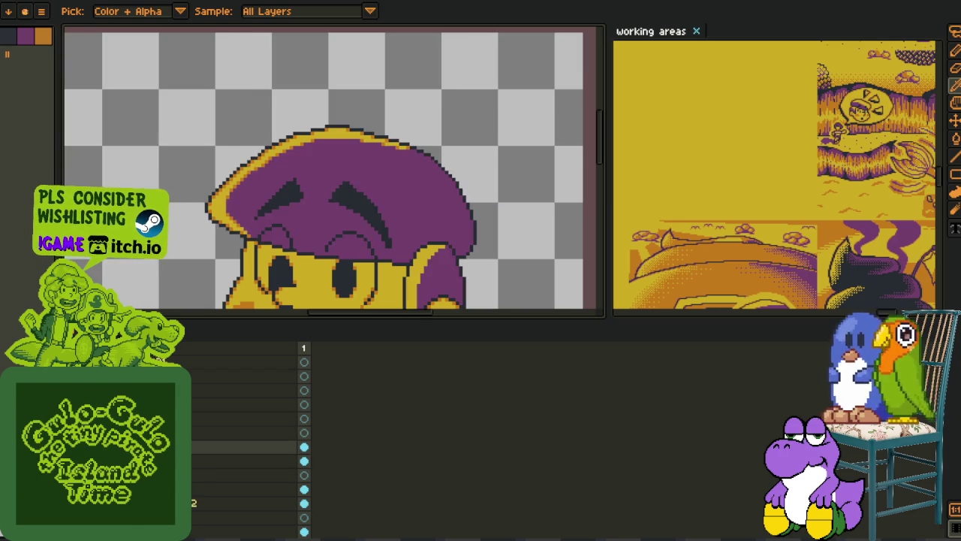
- Add orange anti-alias pixels along the dark outline curve beneath the hair
key(Tab)
scroll(451, 274, up, 2)
scroll(451, 274, up, 2)
key(b)
scroll(451, 274, up, 1)
click(350, 292)
click(368, 275)
click(406, 275)
click(349, 237)
click(331, 257)
click(349, 200)
- Place orange pixels at the outline corners, moving one misplaced pixel a step left
drag(347, 181, 365, 406)
click(362, 289)
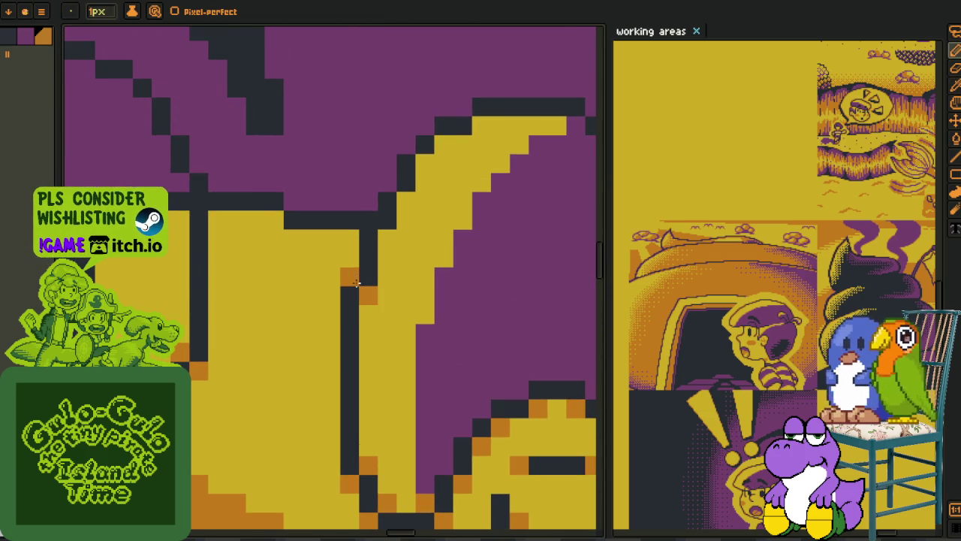
click(277, 218)
click(222, 214)
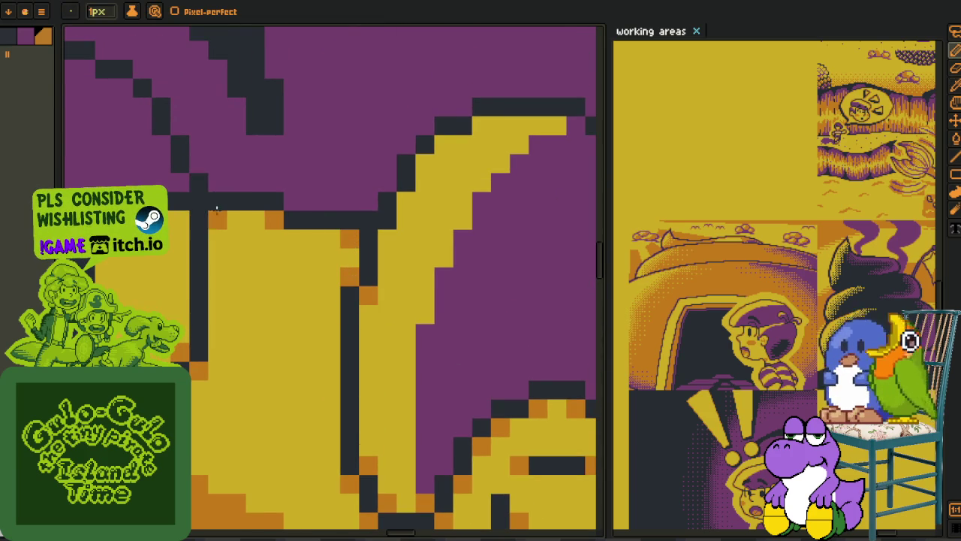
key(ctrl+z)
click(188, 218)
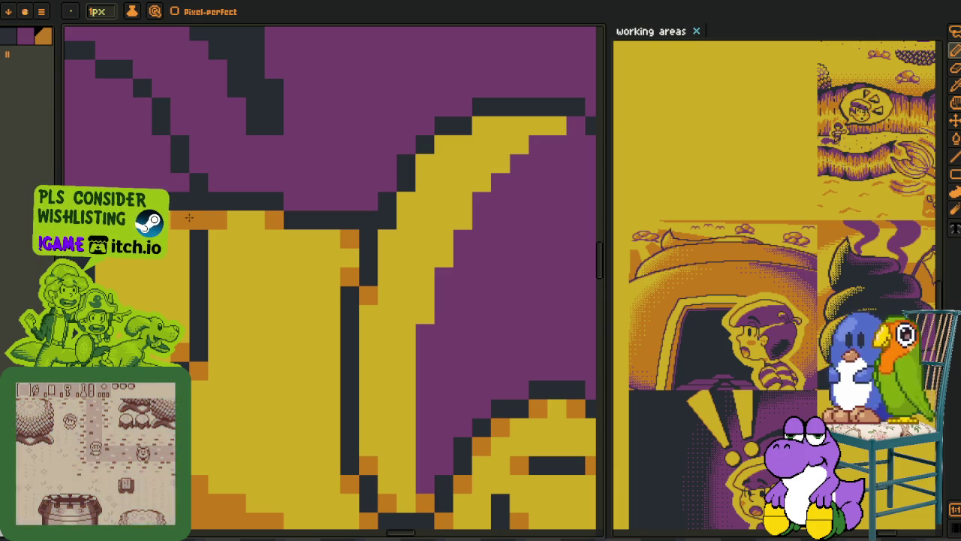
- Add orange pixels on the yellow/purple diagonal, the yellow arc's top row, and under the hair edge
click(425, 314)
click(443, 257)
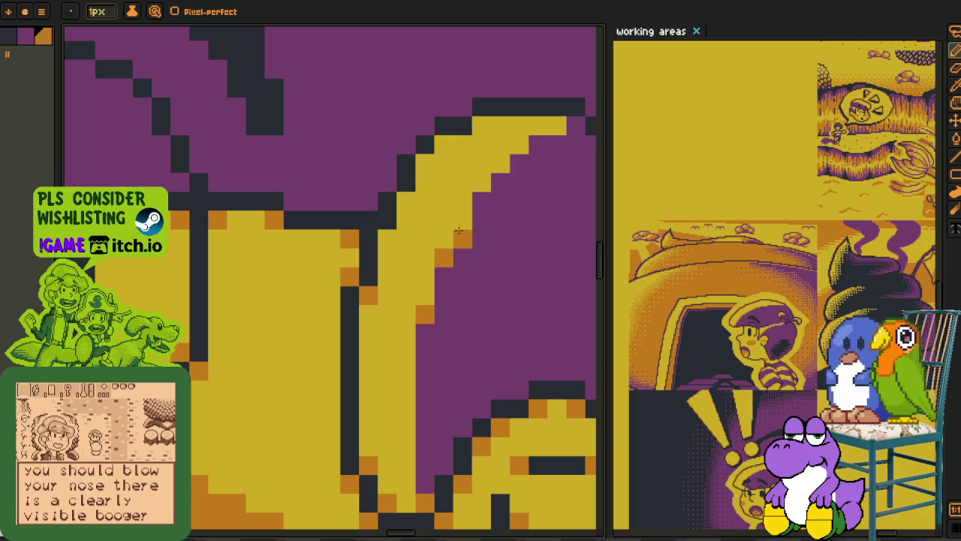
drag(450, 249, 334, 358)
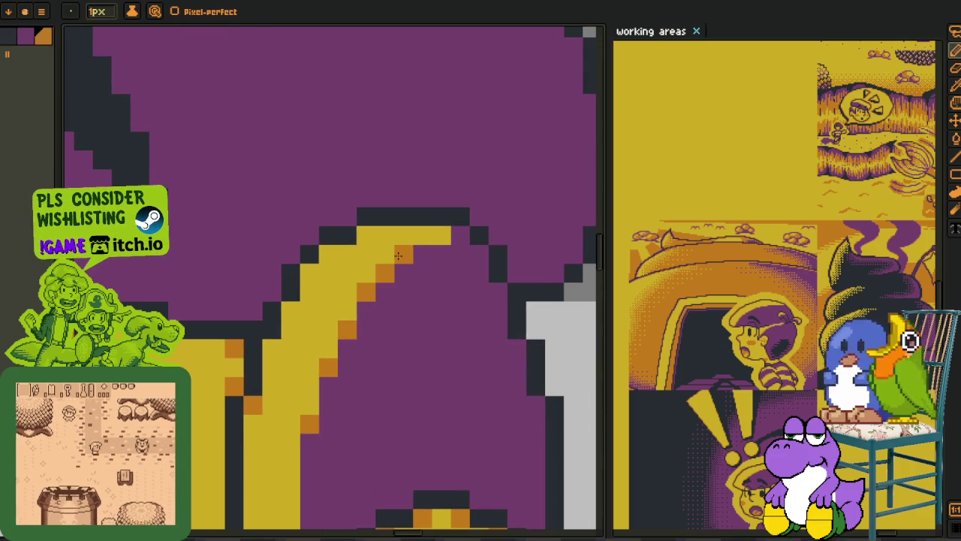
click(442, 235)
click(361, 237)
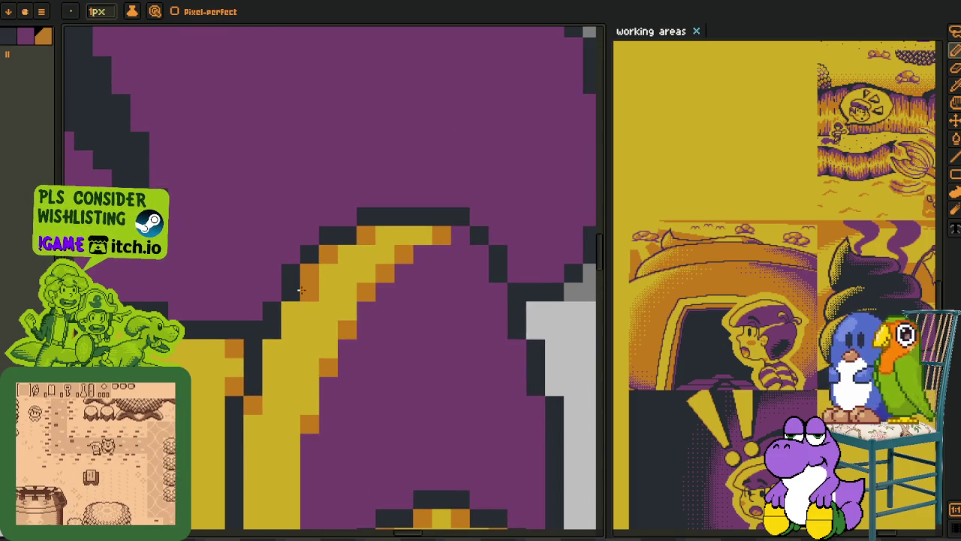
scroll(242, 299, down, 3)
scroll(243, 299, down, 2)
scroll(243, 299, up, 1)
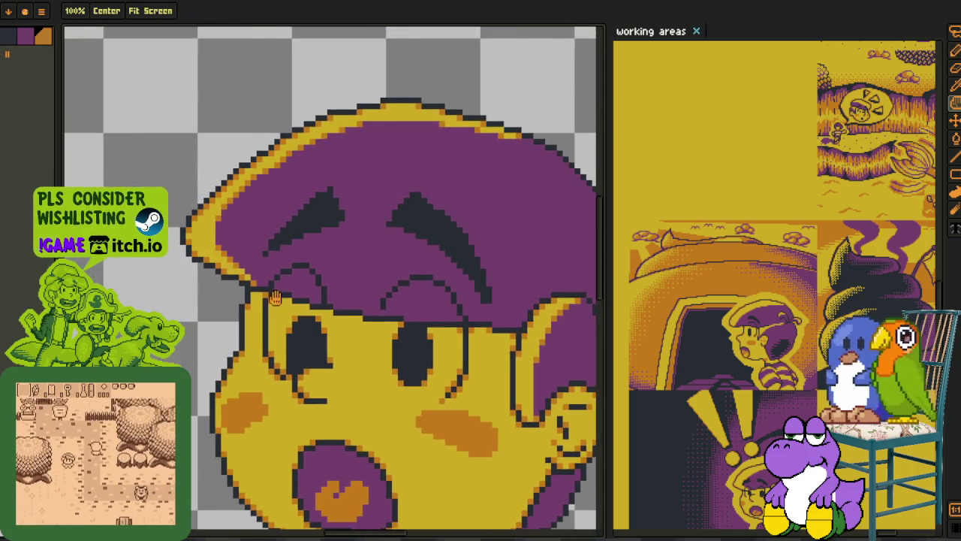
scroll(243, 299, up, 3)
drag(289, 290, 280, 281)
click(271, 260)
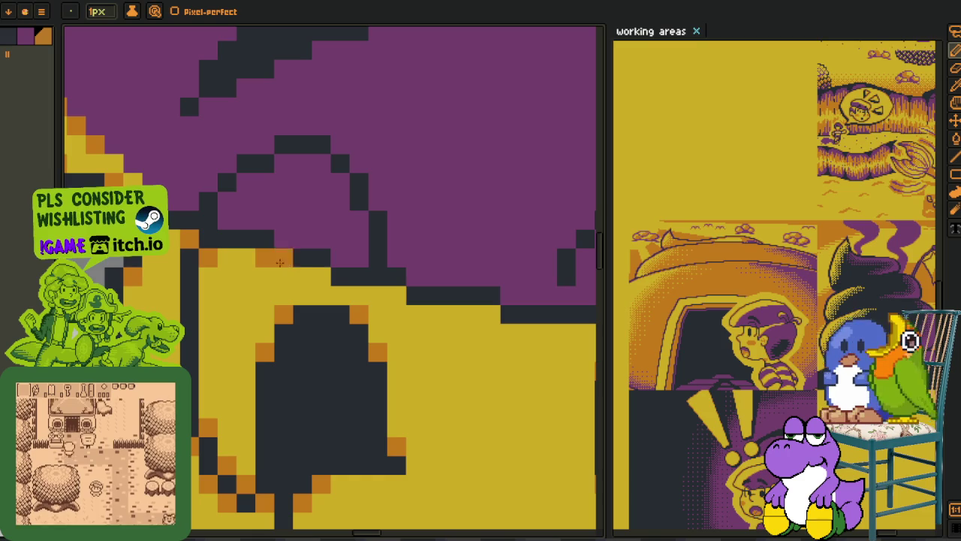
scroll(305, 292, down, 2)
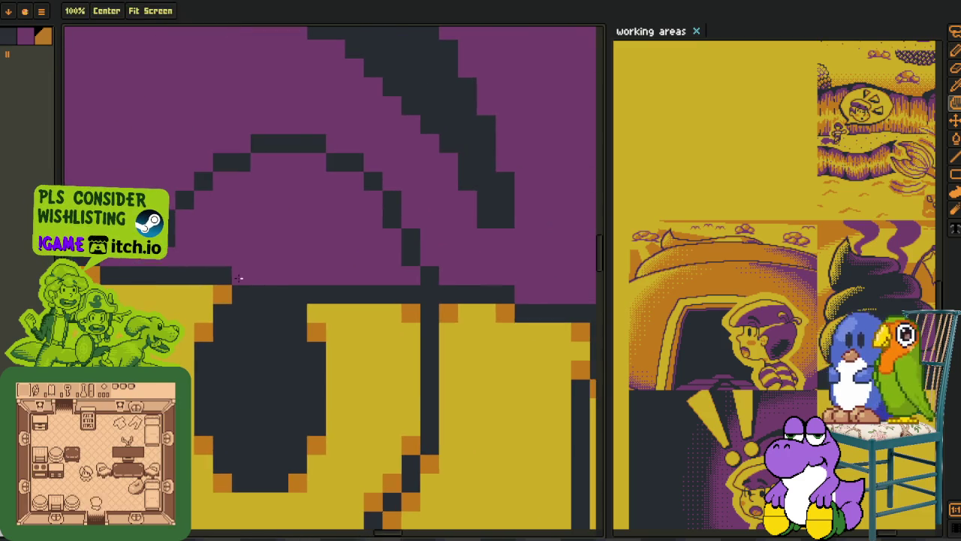
scroll(305, 292, down, 2)
- Save the sprite
scroll(305, 293, down, 2)
key(i)
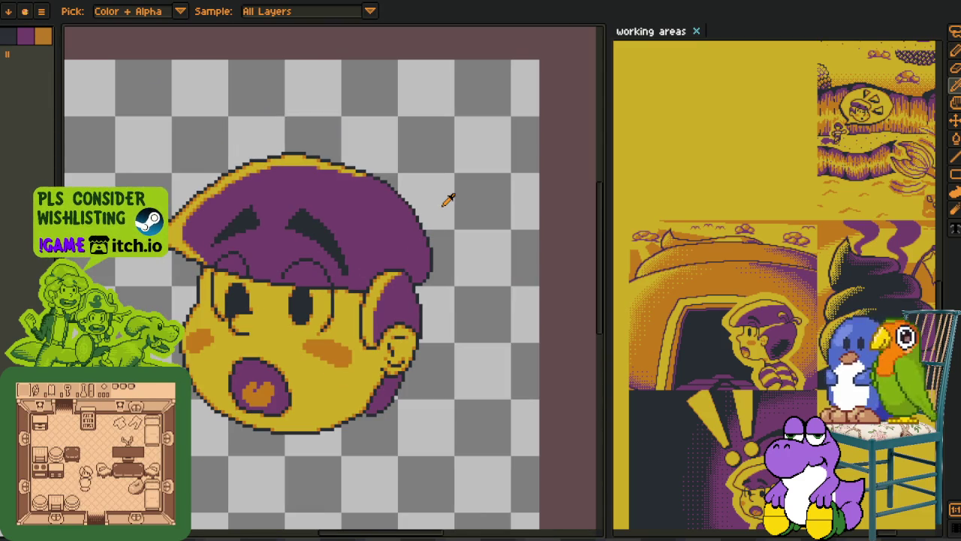
key(ctrl+s)
- Insert a new empty layer for the head's right-side lobe
key(Tab)
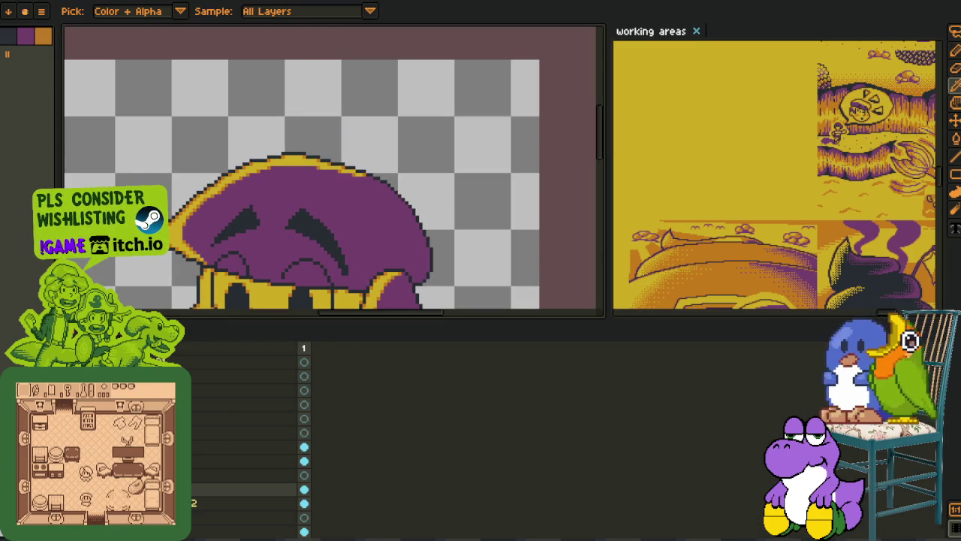
scroll(238, 182, down, 1)
scroll(338, 236, up, 1)
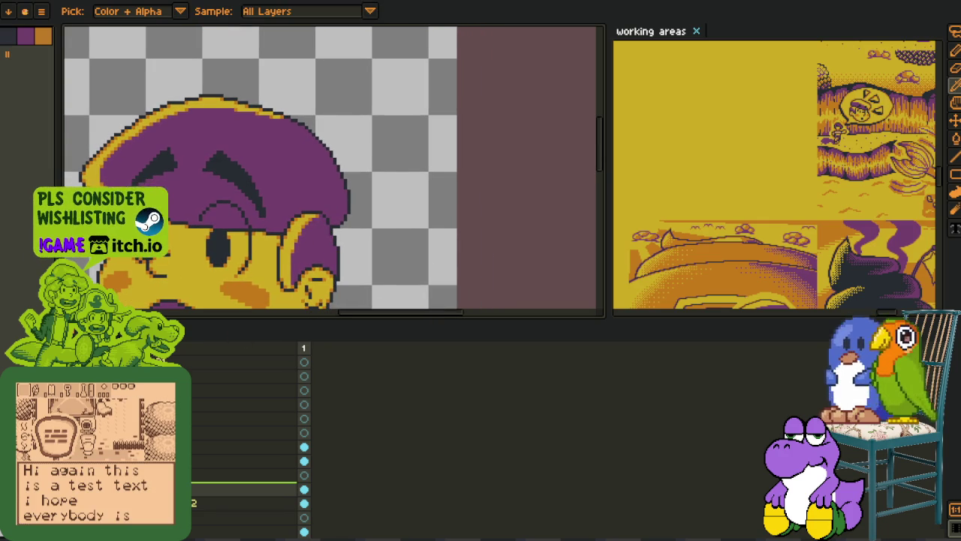
right_click(233, 456)
key(Escape)
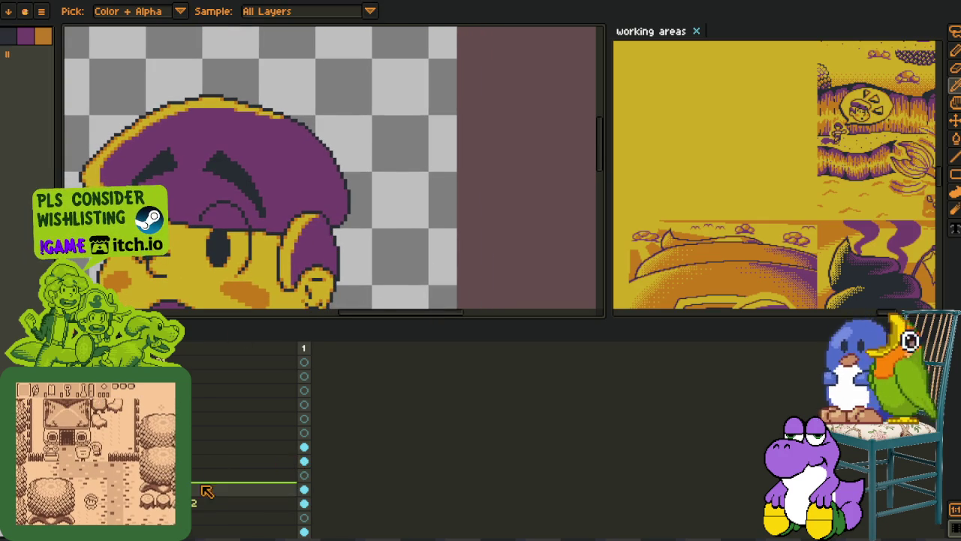
right_click(210, 486)
click(251, 460)
key(Tab)
- Pencil a red outline for the lobe on the head's right side
scroll(352, 269, up, 2)
scroll(305, 270, up, 2)
key(b)
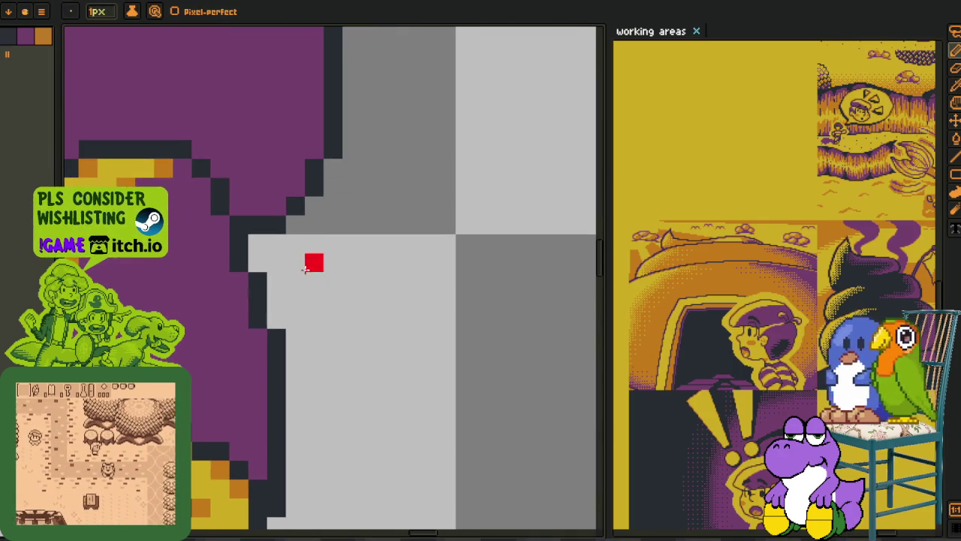
mouse_move(307, 269)
mouse_down()
mouse_move(346, 339)
mouse_move(348, 303)
mouse_move(365, 323)
mouse_move(368, 348)
mouse_move(345, 409)
mouse_move(300, 409)
mouse_up()
mouse_move(351, 303)
mouse_down()
mouse_move(370, 323)
mouse_move(382, 289)
mouse_move(347, 250)
mouse_up()
click(344, 346)
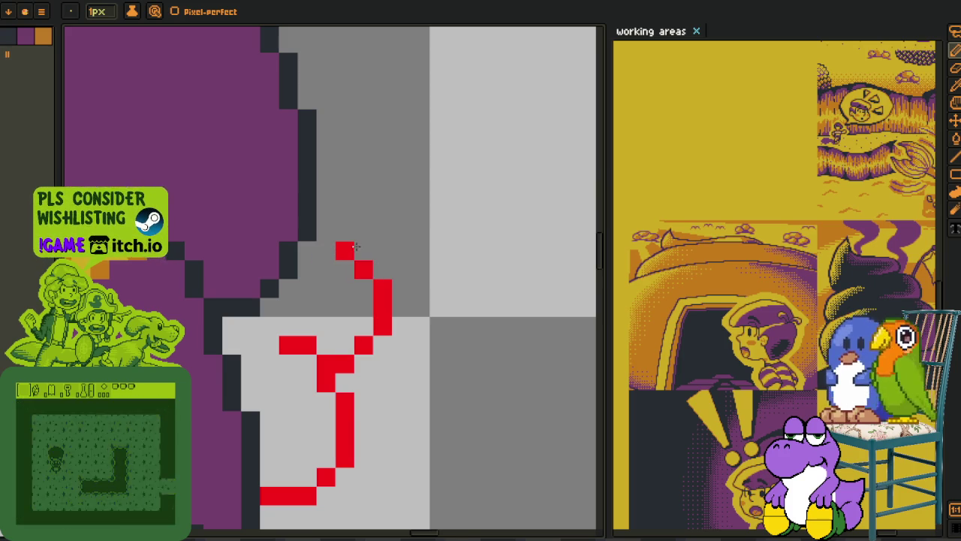
click(326, 250)
- Fill the lobe purple and add yellow and orange shading pixels inside the outline
key(i)
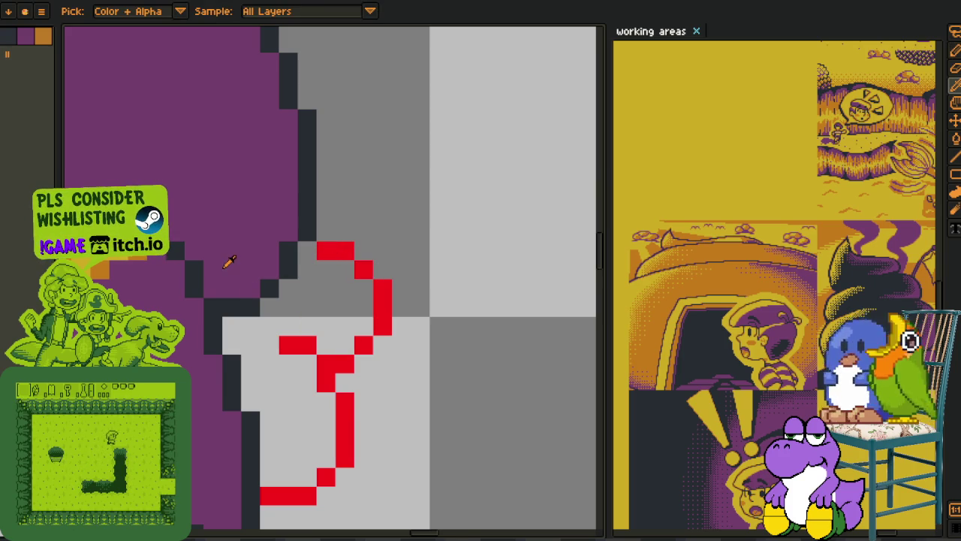
click(268, 381)
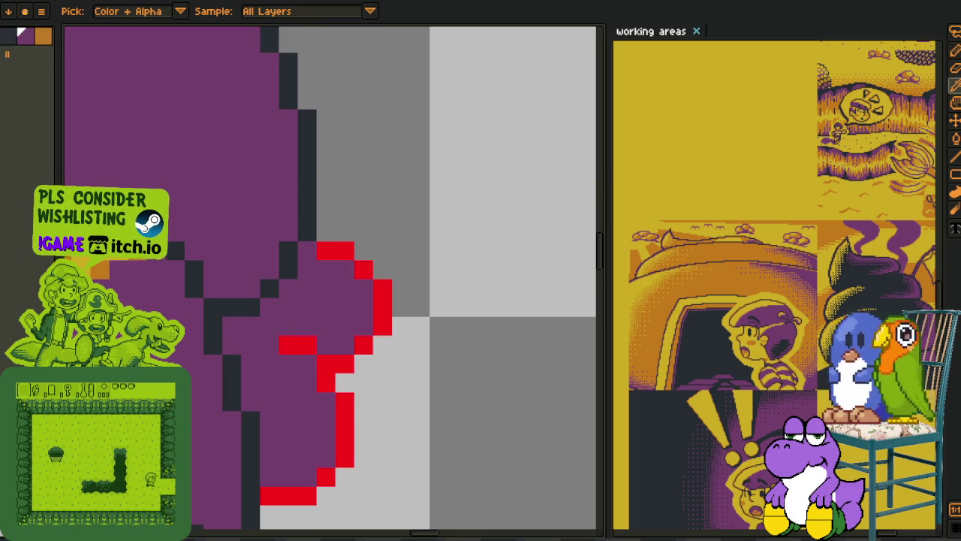
click(306, 256)
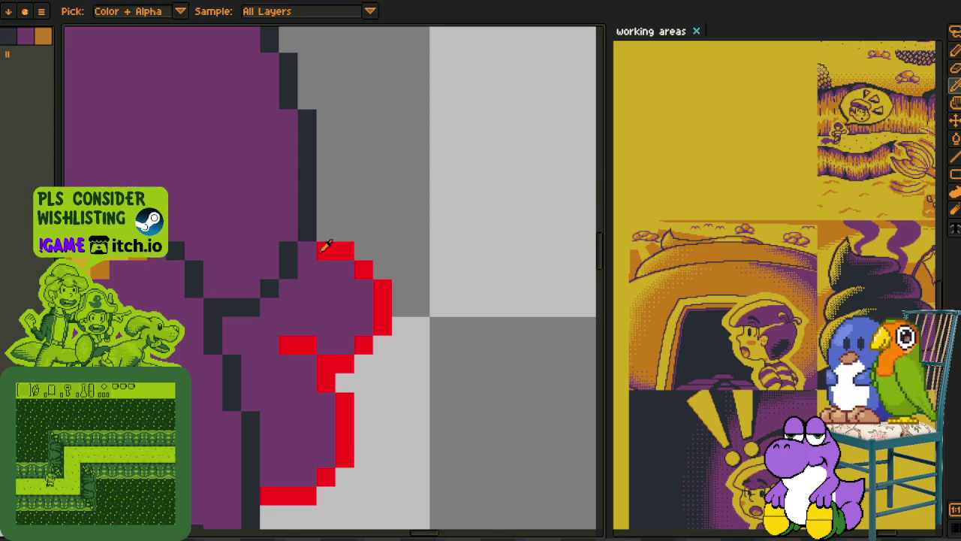
mouse_move(307, 270)
mouse_down()
mouse_move(348, 309)
mouse_move(356, 302)
mouse_move(311, 343)
mouse_up()
scroll(364, 316, down, 4)
scroll(365, 316, left, 1)
alt+click(350, 332)
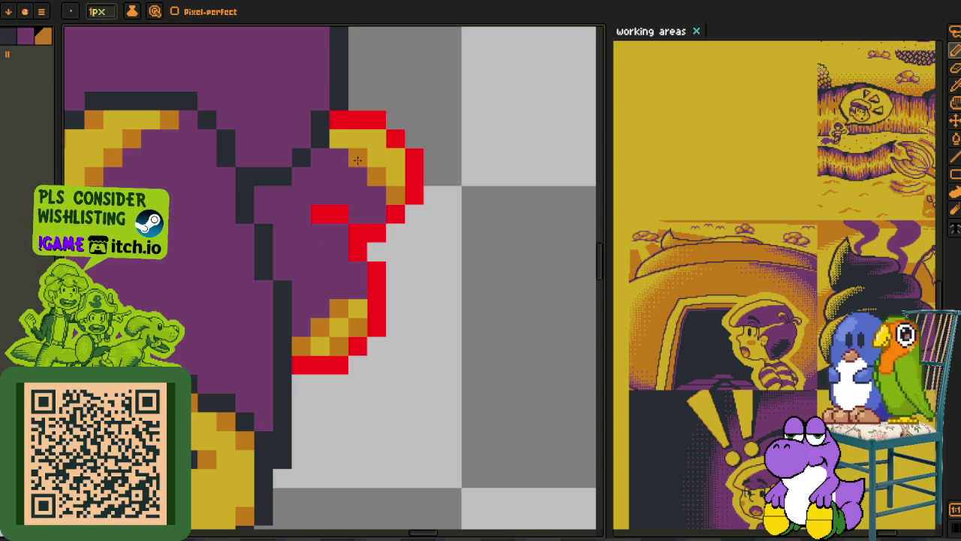
key(alt)
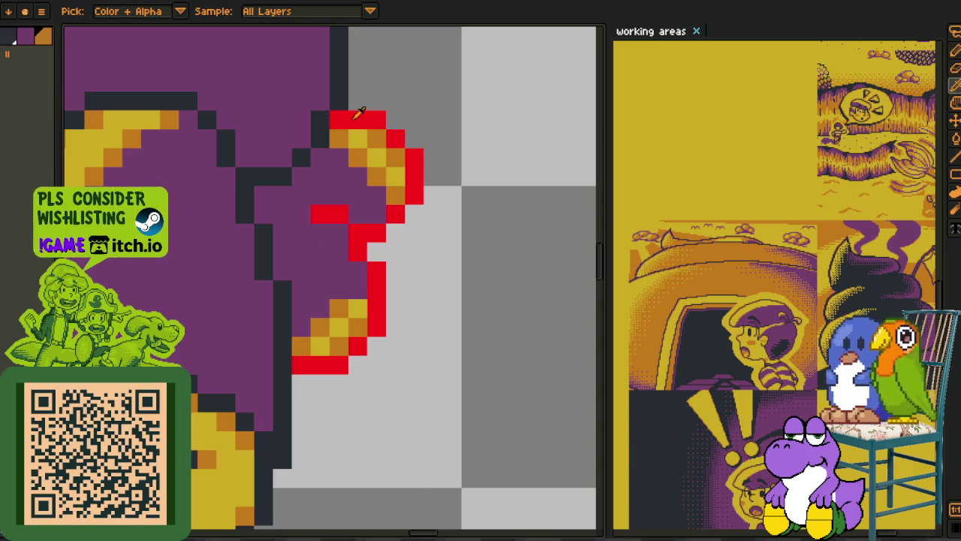
key(shift+r)
- Close the colour replacement and reposition a selected block of hat pixels
click(383, 420)
scroll(405, 376, down, 2)
scroll(422, 353, down, 2)
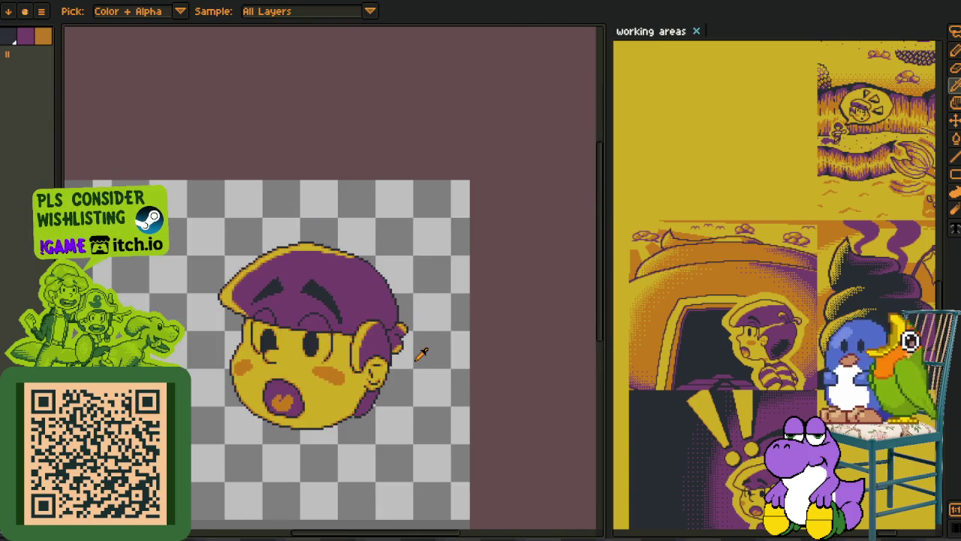
scroll(423, 353, down, 2)
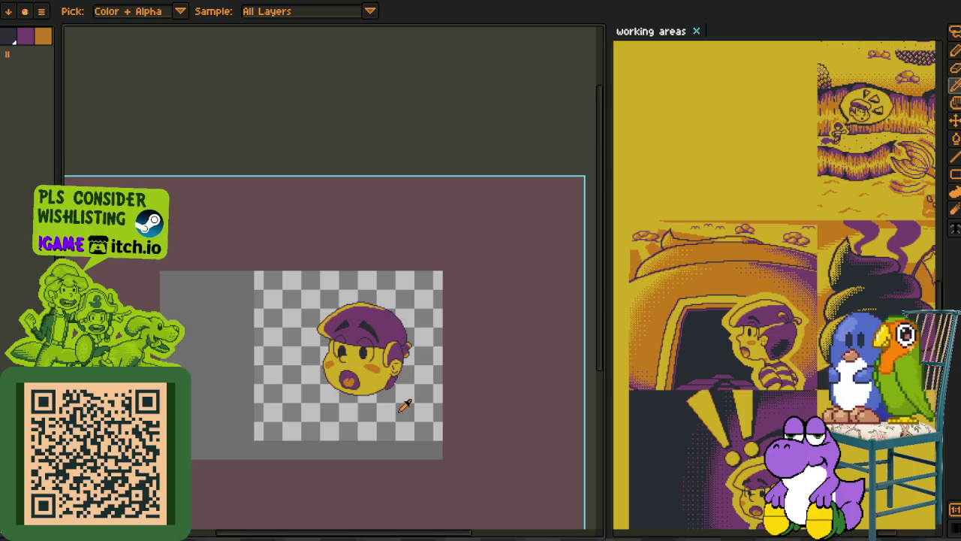
key(Tab)
key(Tab)
key(Tab)
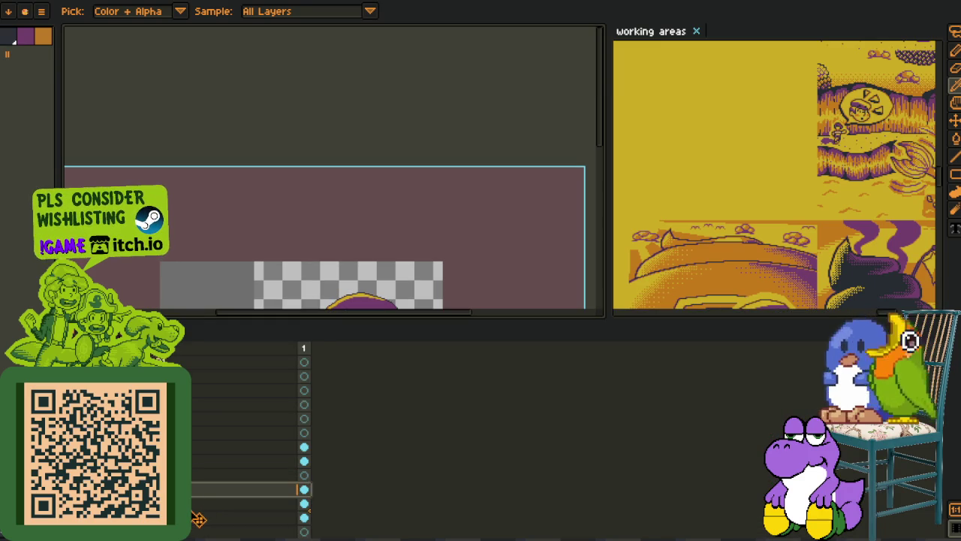
key(Tab)
scroll(408, 321, up, 3)
key(m)
drag(187, 244, 393, 467)
drag(349, 414, 296, 369)
scroll(296, 369, down, 2)
key(Return)
- Shift the hat's right tip up and to the right
scroll(331, 233, down, 3)
scroll(306, 292, up, 3)
drag(268, 199, 433, 389)
click(359, 309)
mouse_move(359, 310)
mouse_down()
mouse_move(380, 287)
mouse_move(361, 301)
mouse_up()
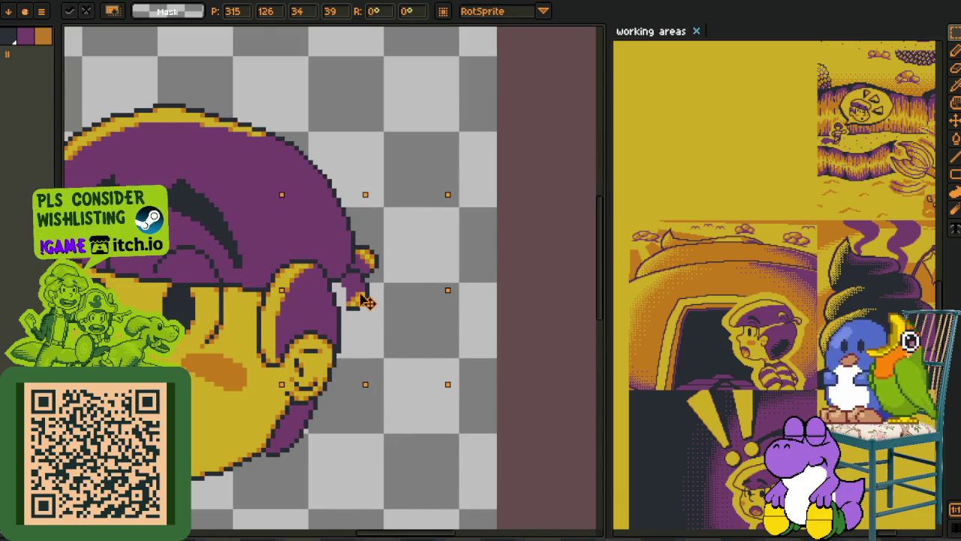
key(Return)
- Repaint the outline pixels along the hat tip in dark
scroll(287, 154, down, 2)
scroll(316, 195, down, 2)
key(Tab)
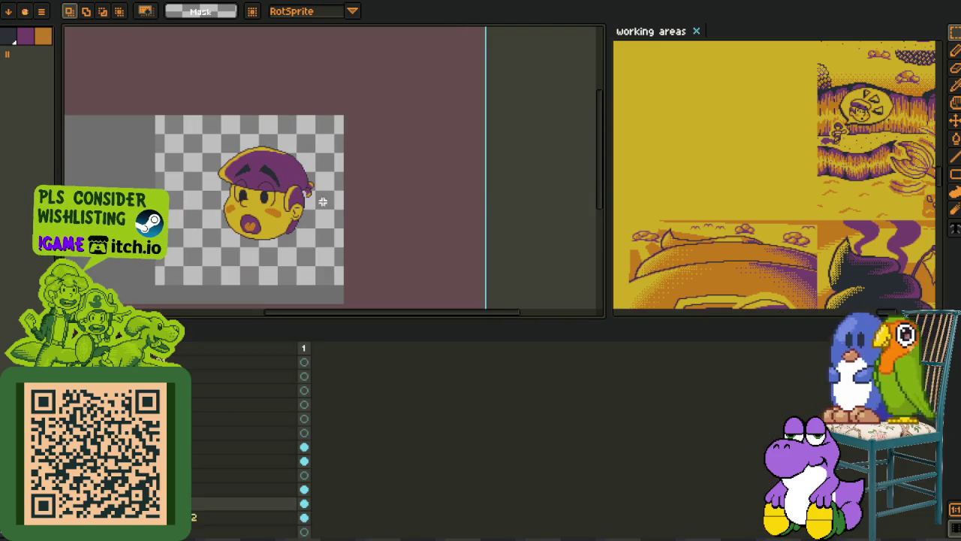
key(Tab)
scroll(316, 195, up, 4)
scroll(365, 257, up, 2)
key(i)
key(b)
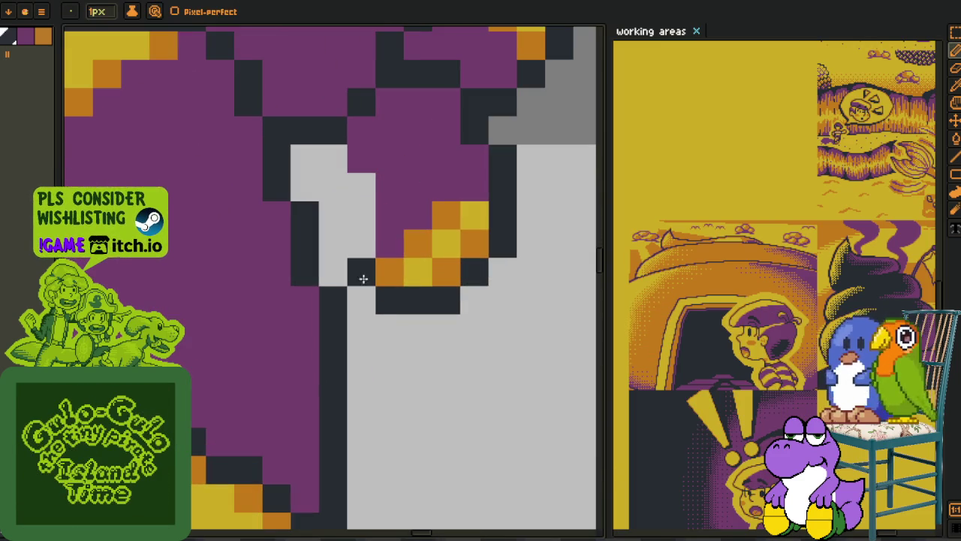
drag(361, 271, 332, 215)
key(i)
scroll(352, 202, down, 2)
scroll(375, 225, down, 2)
scroll(399, 241, down, 2)
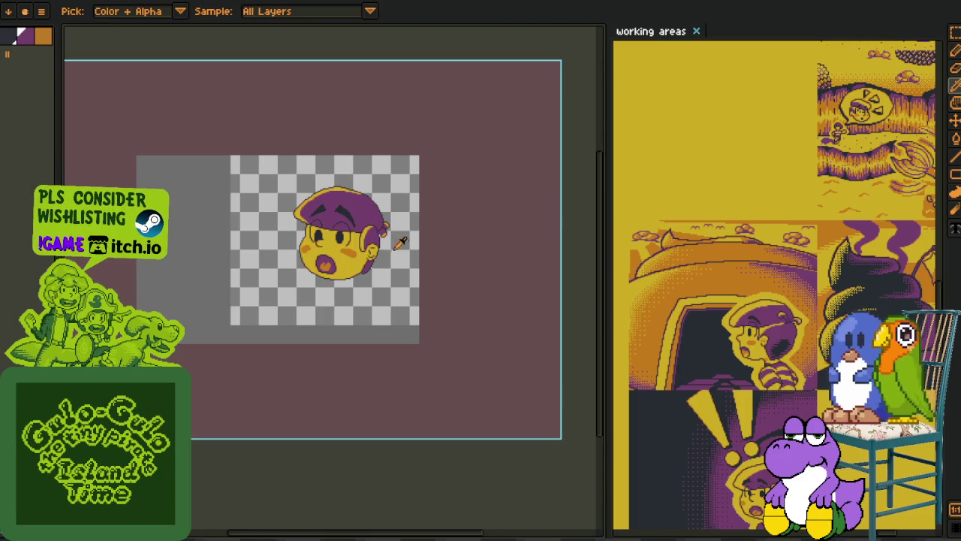
scroll(390, 233, up, 2)
scroll(371, 248, up, 2)
scroll(364, 253, up, 2)
- Move the orange curl at the hat tip up one pixel
key(b)
key(i)
key(m)
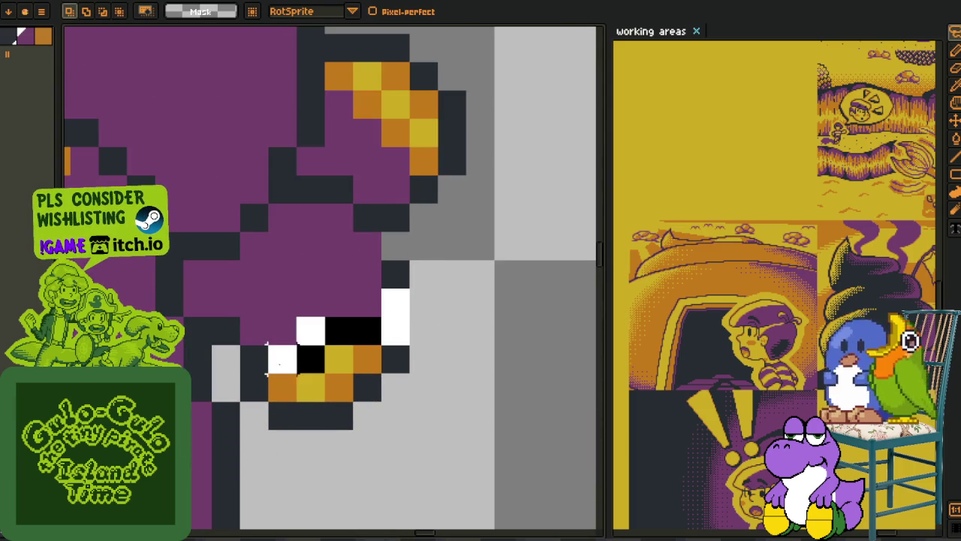
drag(237, 285, 497, 489)
drag(376, 381, 370, 364)
key(Return)
key(i)
key(b)
scroll(344, 216, down, 3)
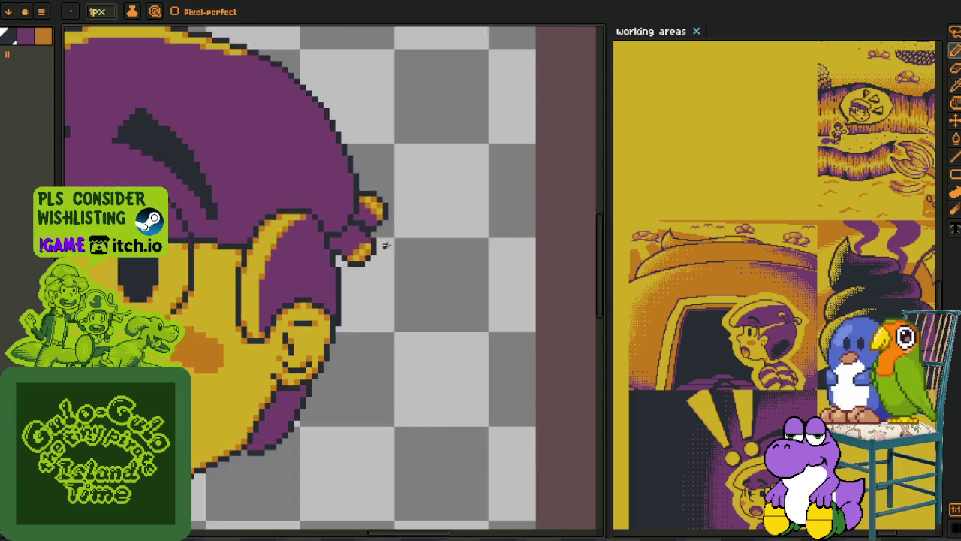
scroll(375, 229, down, 2)
key(i)
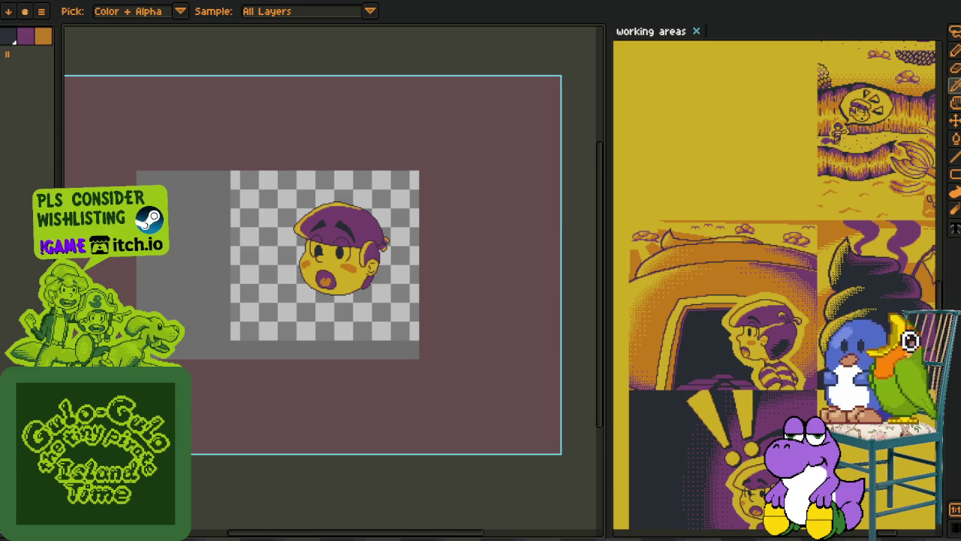
- Save the sprite
scroll(394, 272, up, 5)
scroll(398, 286, down, 1)
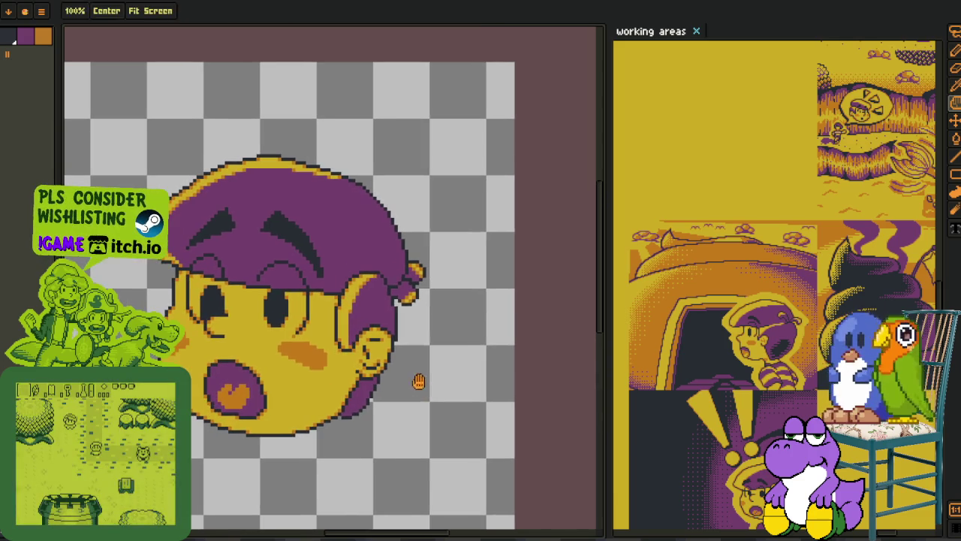
key(ctrl+s)
- Move the ear on the face's right up one pixel and two pixels left
scroll(407, 282, up, 1)
scroll(409, 280, up, 2)
scroll(413, 280, up, 2)
key(b)
scroll(424, 278, down, 1)
scroll(436, 240, down, 2)
key(i)
key(m)
drag(332, 184, 546, 402)
drag(451, 309, 439, 298)
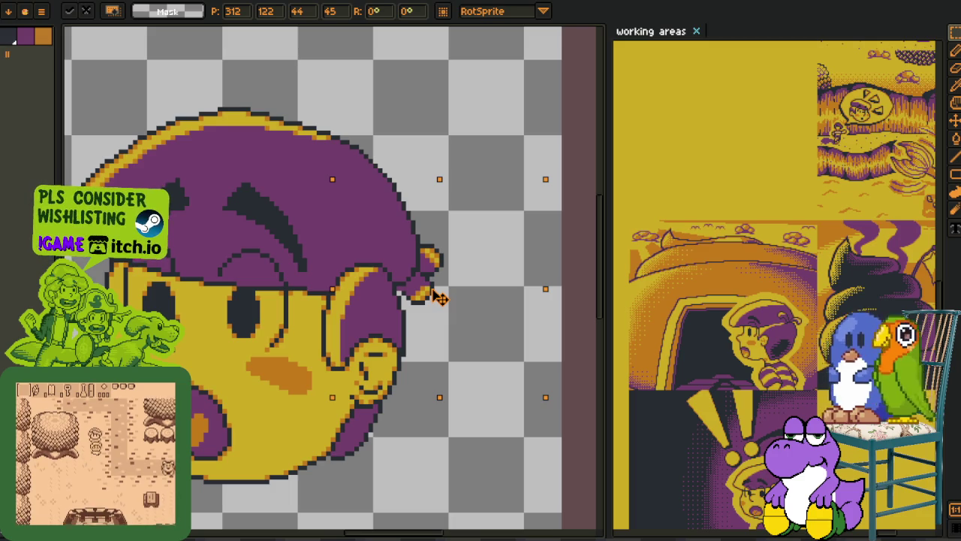
drag(439, 298, 431, 297)
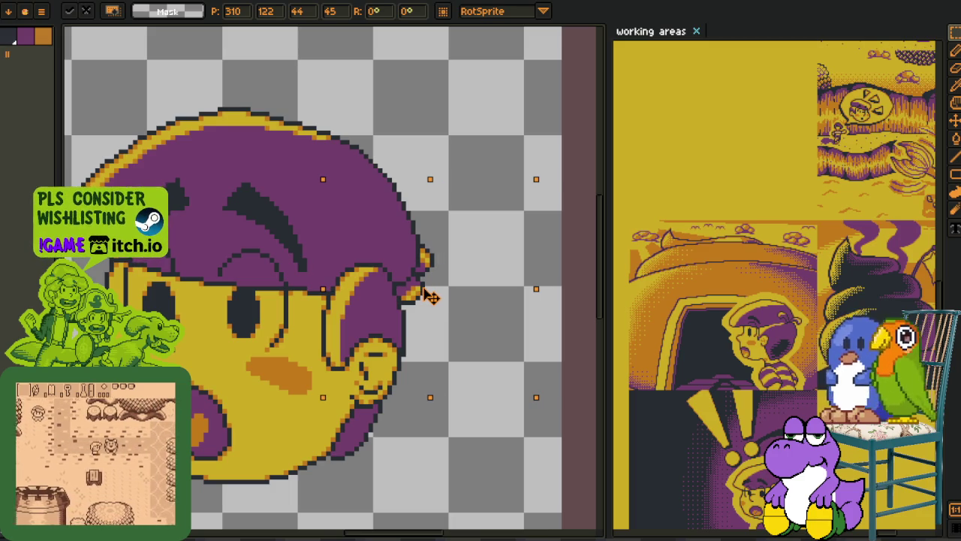
key(Return)
scroll(343, 268, down, 2)
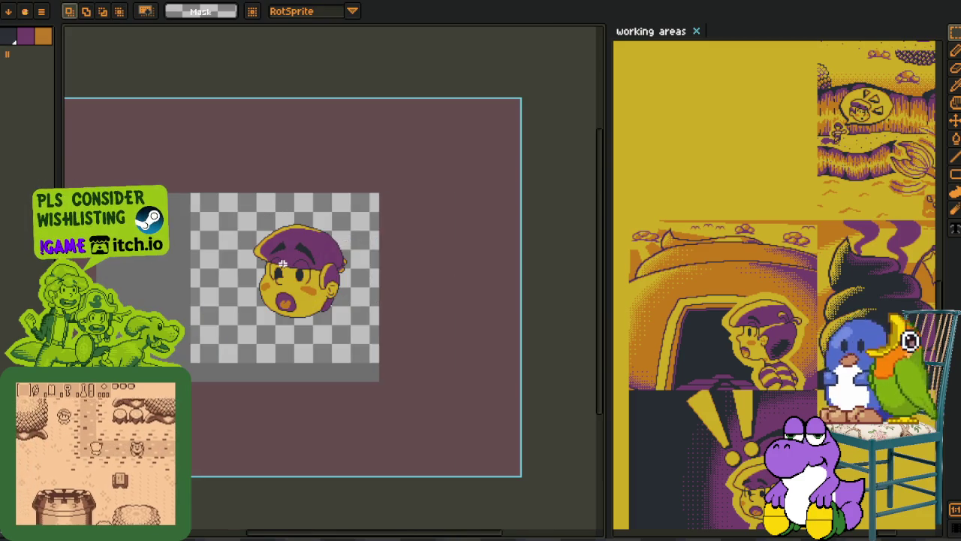
scroll(278, 264, up, 1)
key(Tab)
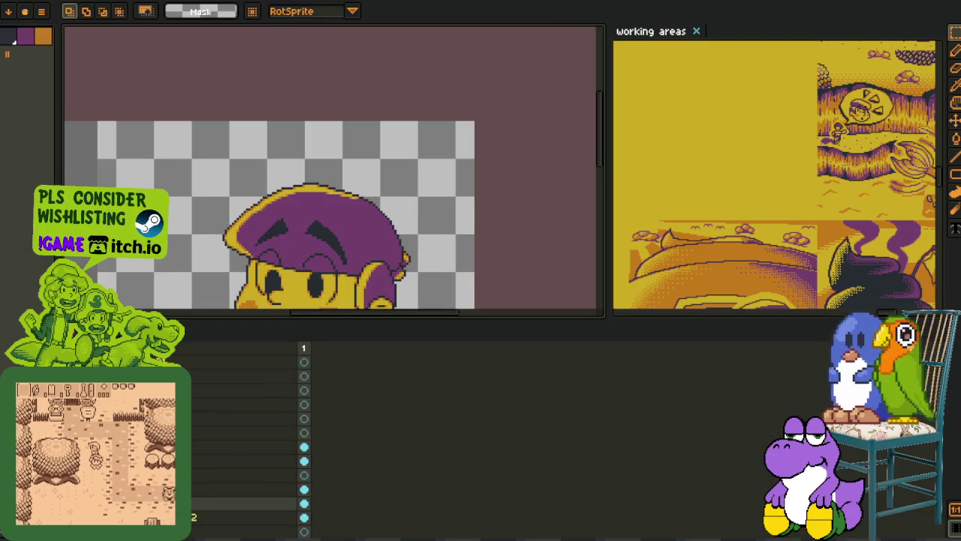
key(Tab)
key(i)
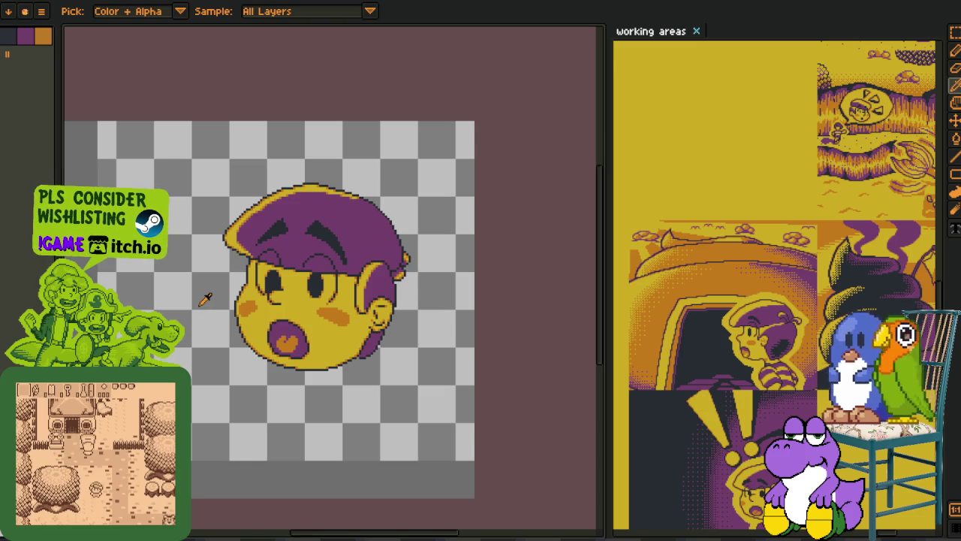
- Repaint the stray orange pixels near the ear in purple
scroll(417, 294, up, 2)
scroll(405, 290, up, 2)
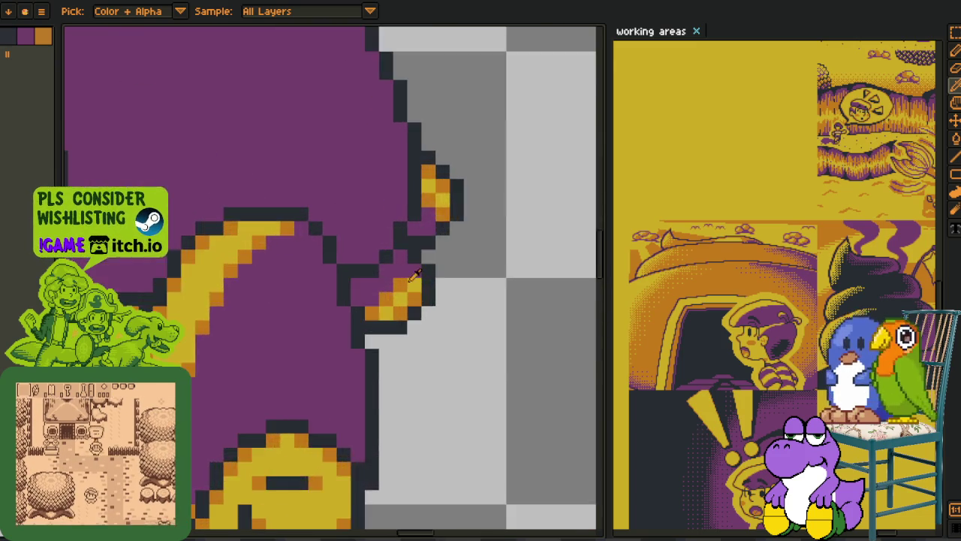
scroll(402, 286, up, 2)
key(b)
key(Tab)
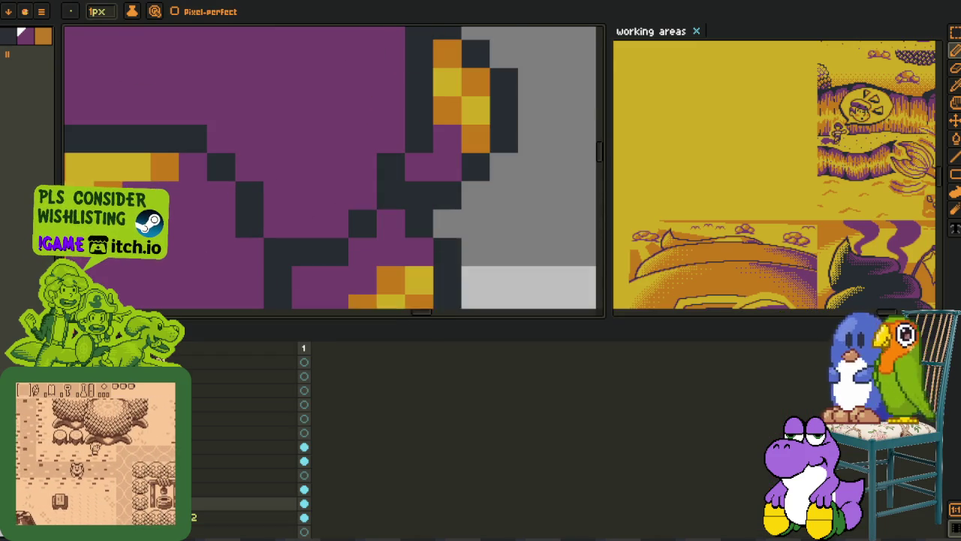
key(Tab)
mouse_move(386, 273)
mouse_down()
mouse_move(405, 272)
mouse_move(328, 329)
mouse_up()
key(i)
- Delete the unused Layer 5
scroll(410, 289, down, 2)
scroll(410, 290, up, 2)
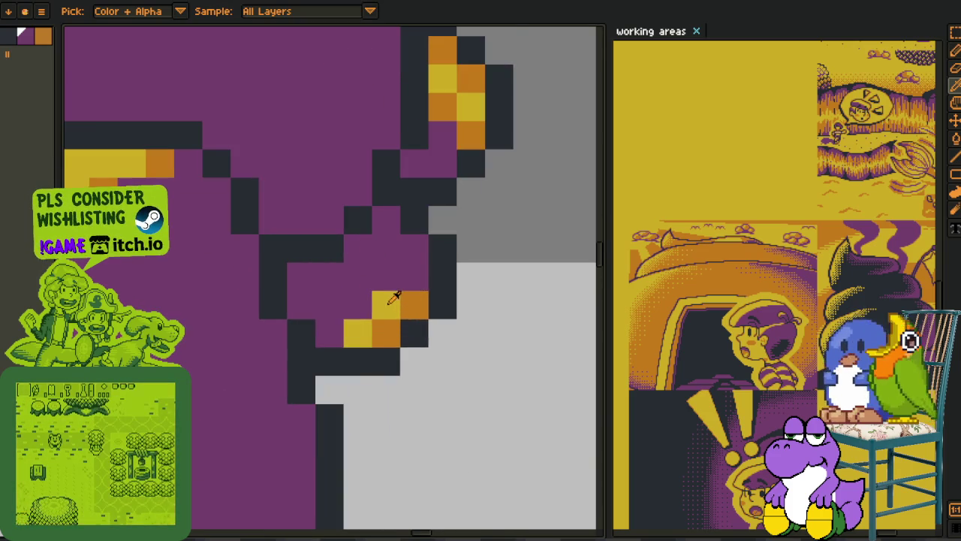
scroll(443, 284, down, 3)
scroll(454, 281, down, 1)
scroll(454, 281, down, 1)
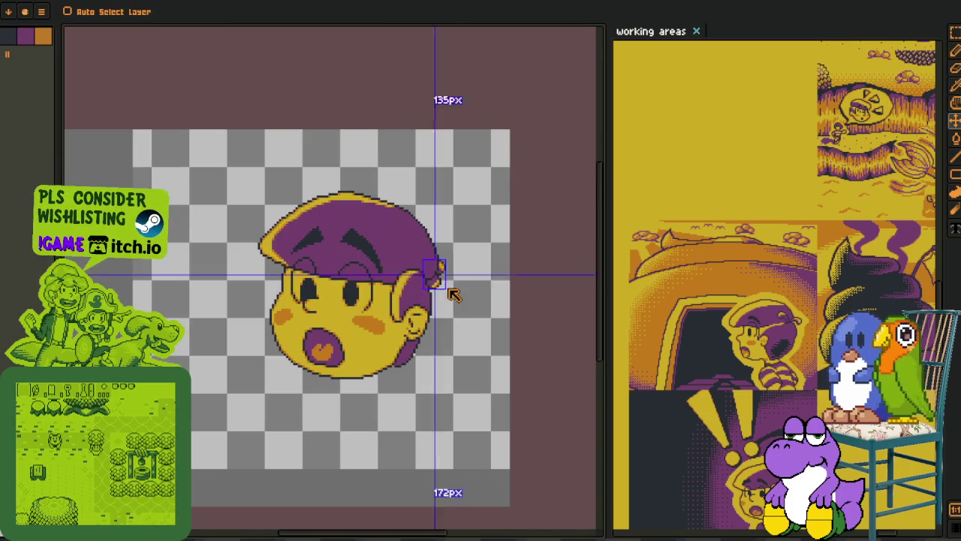
key(Tab)
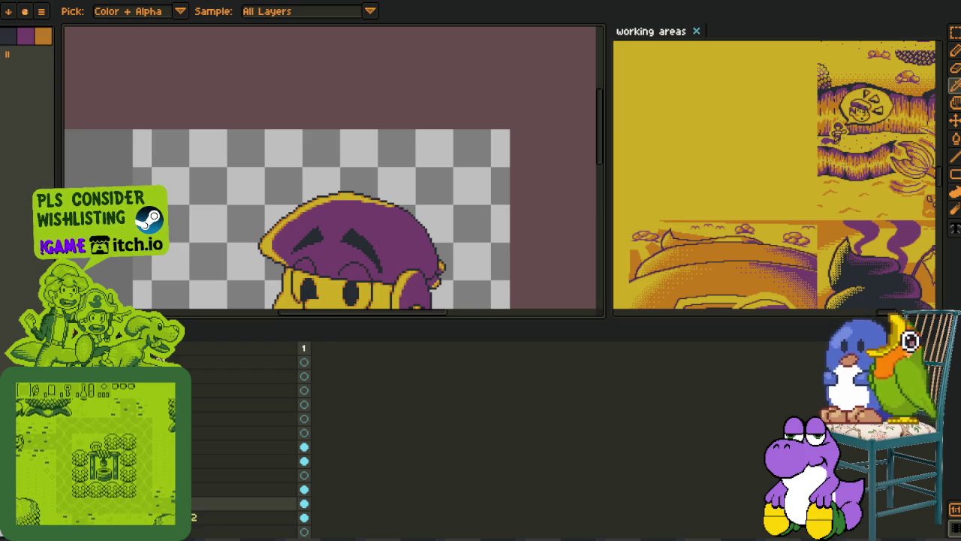
key(Tab)
key(Tab)
right_click(208, 505)
click(225, 474)
- Undo to bring back the yellow hand beside the face, and save
scroll(211, 498, down, 1)
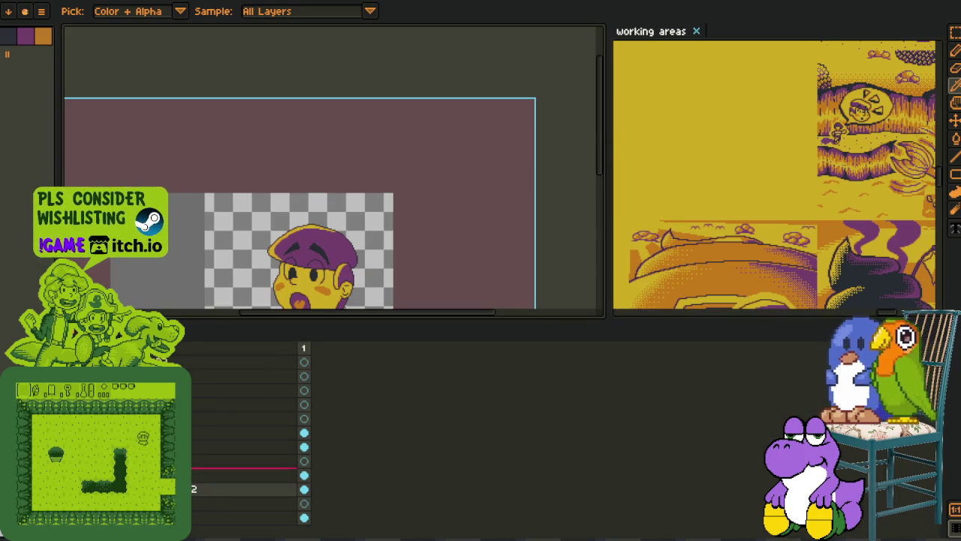
key(ctrl+z)
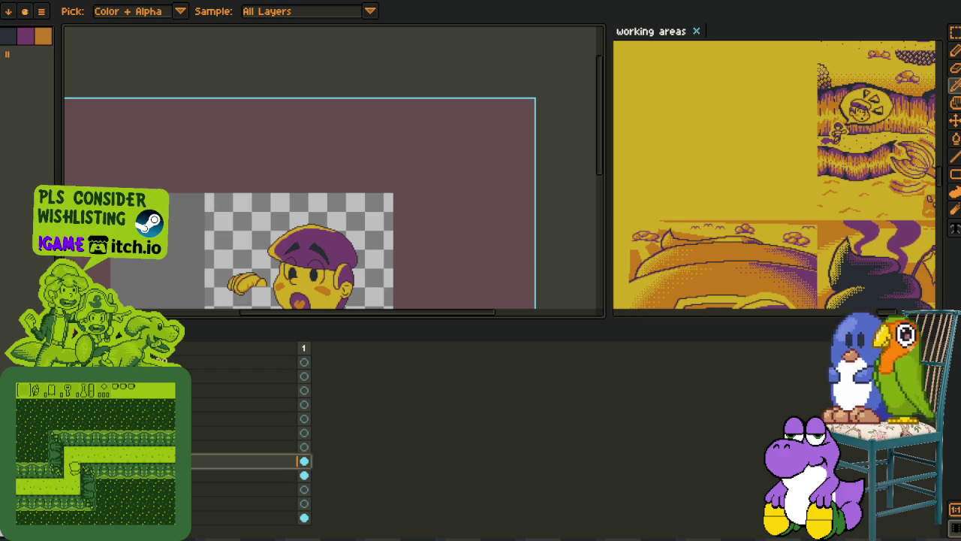
key(ctrl+s)
scroll(237, 268, up, 2)
key(Tab)
- Add a new empty layer, Layer 5
drag(238, 268, 269, 261)
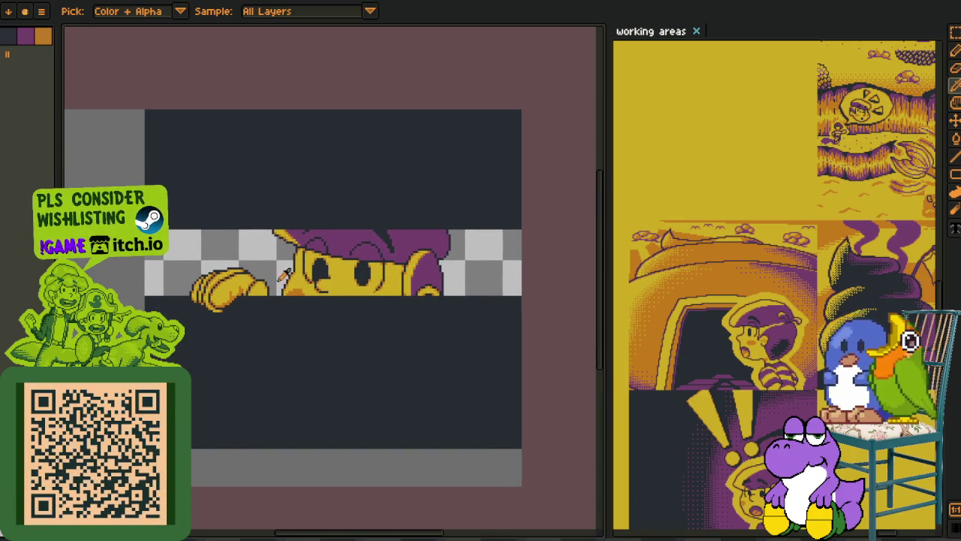
key(Tab)
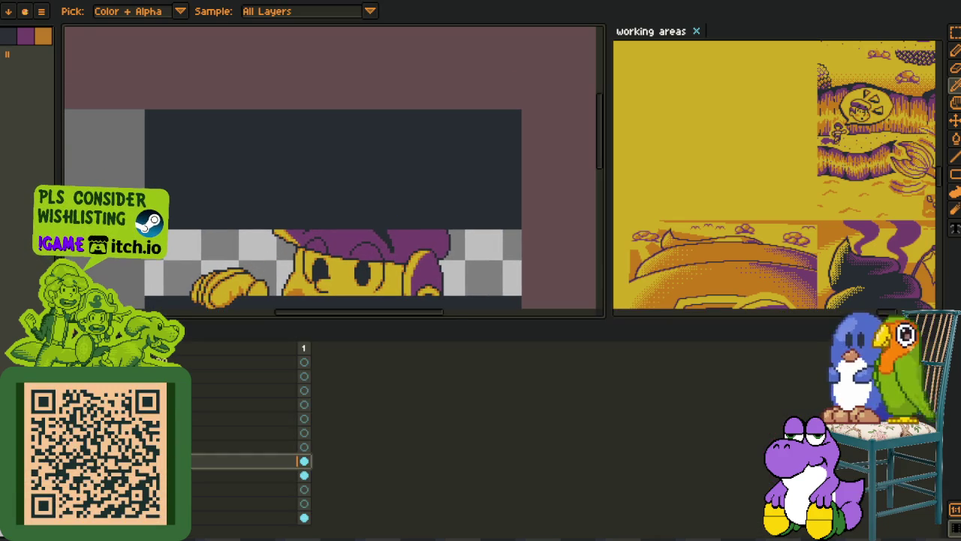
right_click(188, 461)
click(276, 470)
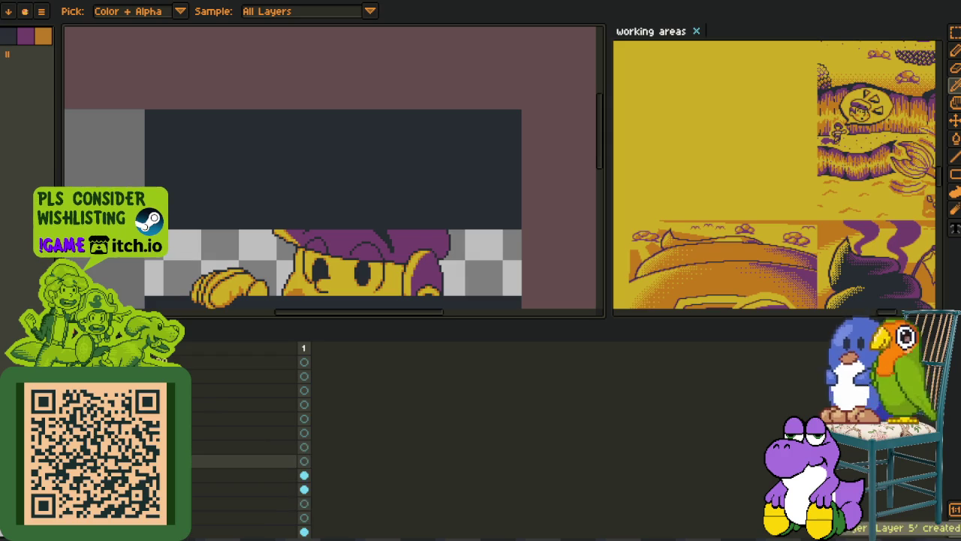
- Sketch a red outline curve with the Pencil, redoing the first stroke
key(Tab)
scroll(432, 222, up, 2)
key(b)
scroll(432, 222, up, 1)
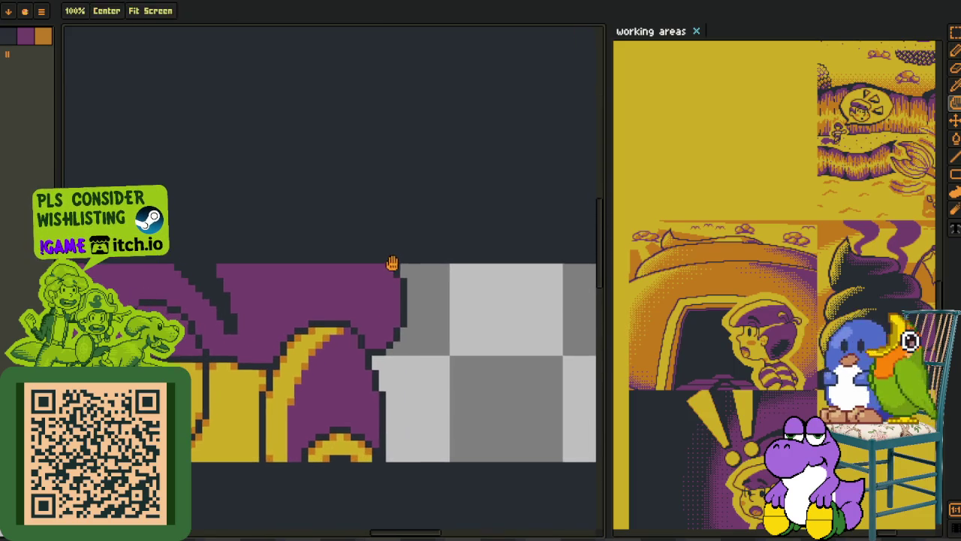
scroll(397, 224, up, 2)
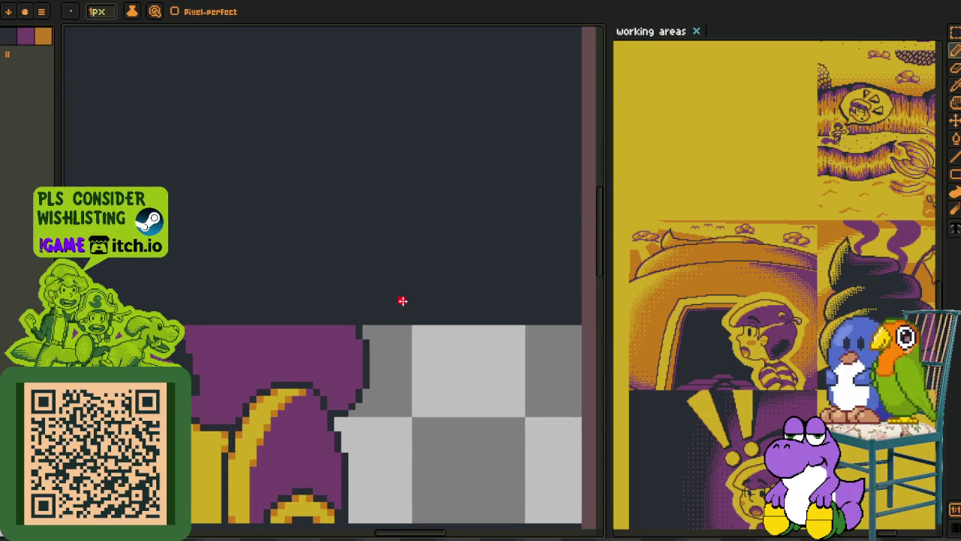
drag(399, 294, 295, 253)
key(ctrl+z)
mouse_move(387, 302)
mouse_down()
mouse_move(376, 257)
mouse_move(314, 256)
mouse_up()
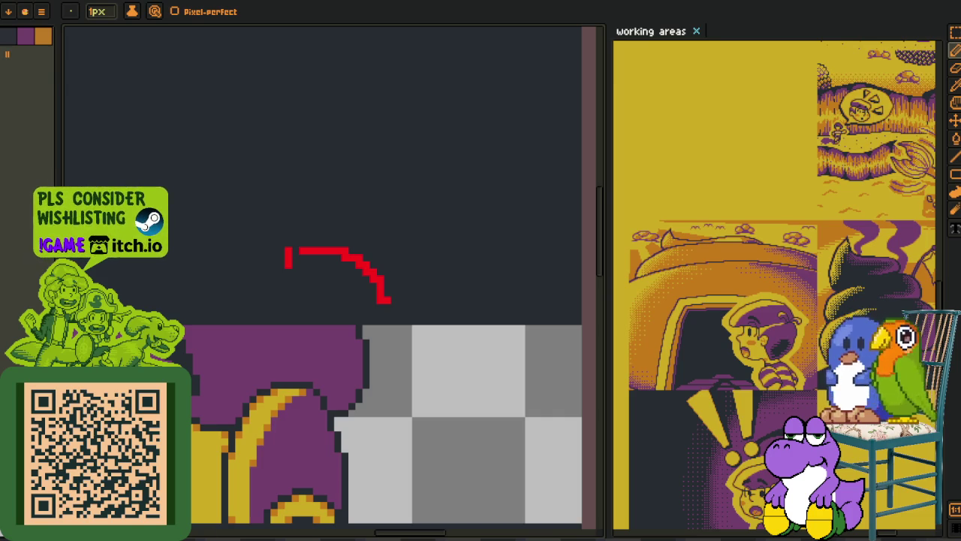
- Enlarge the red curve and extend its lower diagonal down into the purple shape
scroll(393, 270, up, 1)
drag(290, 225, 371, 306)
mouse_move(331, 245)
mouse_down()
mouse_move(289, 242)
mouse_move(248, 269)
mouse_up()
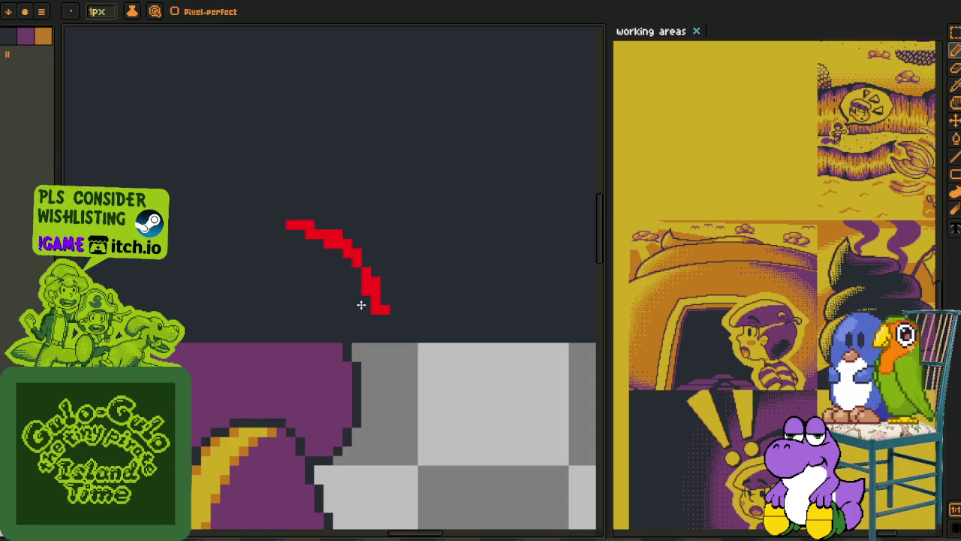
drag(350, 268, 319, 251)
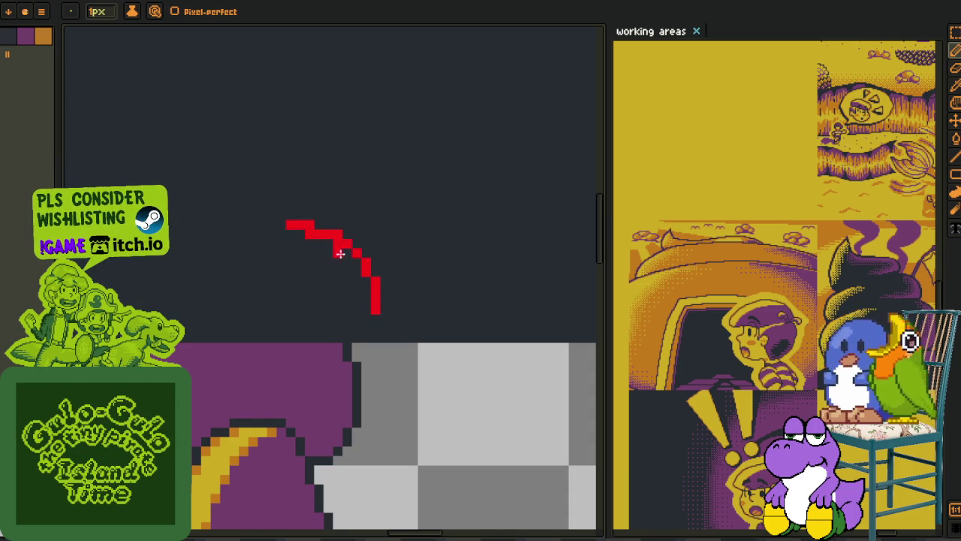
mouse_move(280, 233)
mouse_down()
mouse_move(273, 290)
mouse_move(330, 331)
mouse_up()
key(ctrl+z)
key(ctrl+z)
drag(271, 289, 335, 344)
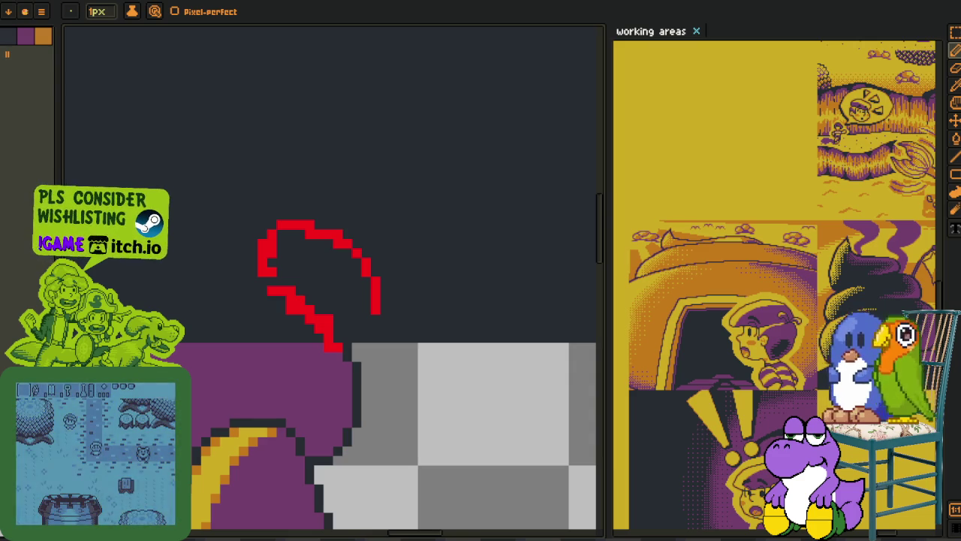
drag(270, 278, 335, 375)
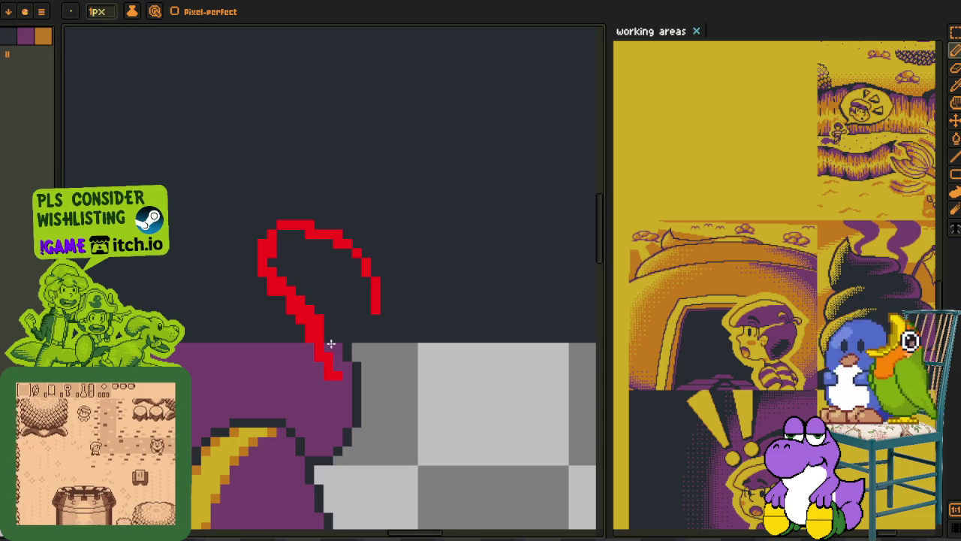
mouse_move(309, 341)
mouse_down()
mouse_move(313, 315)
mouse_move(323, 361)
mouse_up()
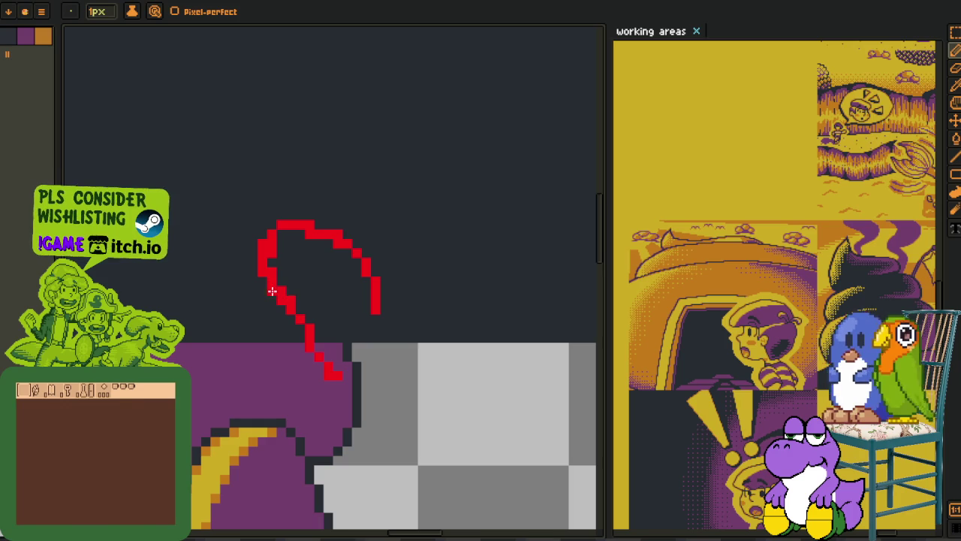
- Erase the thick red parts and fill the gaps so the arc is one pixel wide
mouse_move(280, 275)
mouse_down()
mouse_move(271, 244)
mouse_move(307, 217)
mouse_move(324, 225)
mouse_up()
click(278, 250)
click(253, 244)
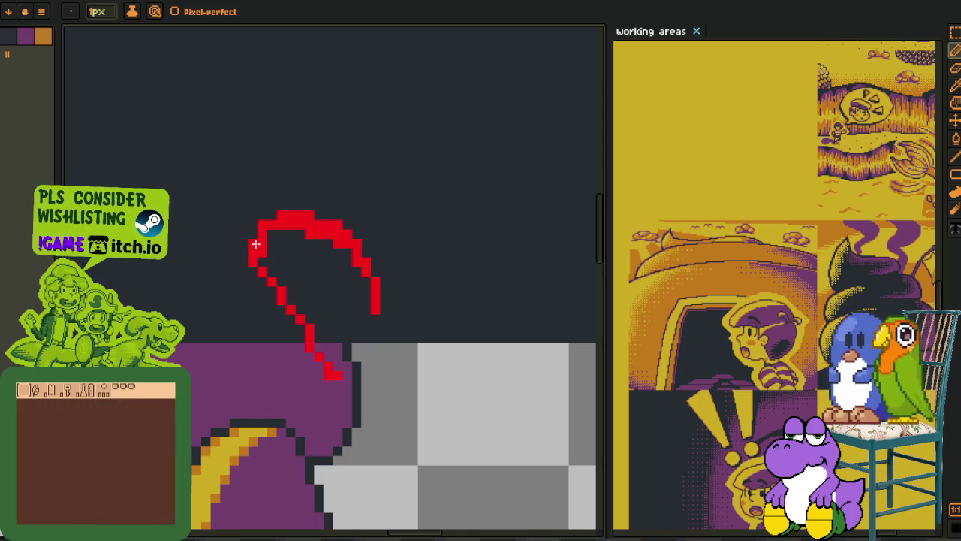
right_click(253, 260)
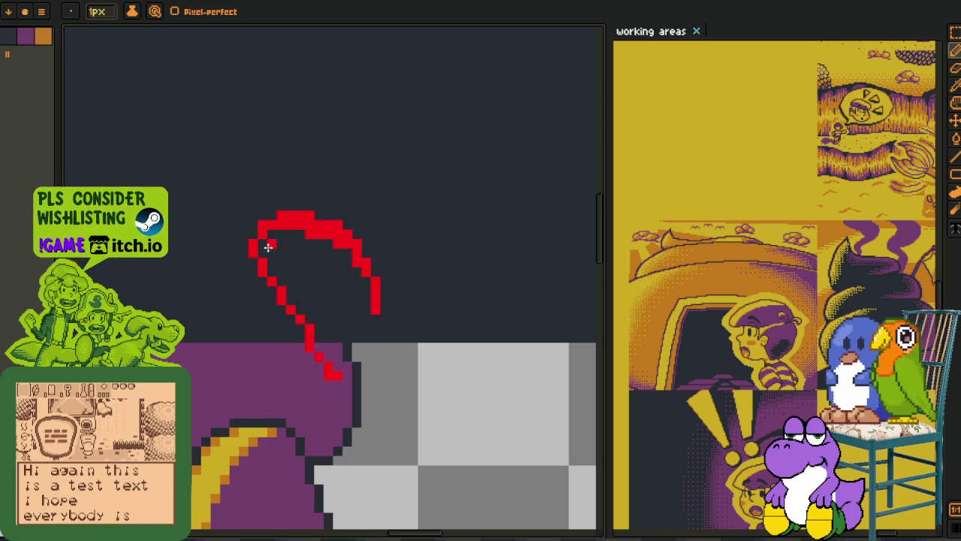
drag(275, 231, 358, 264)
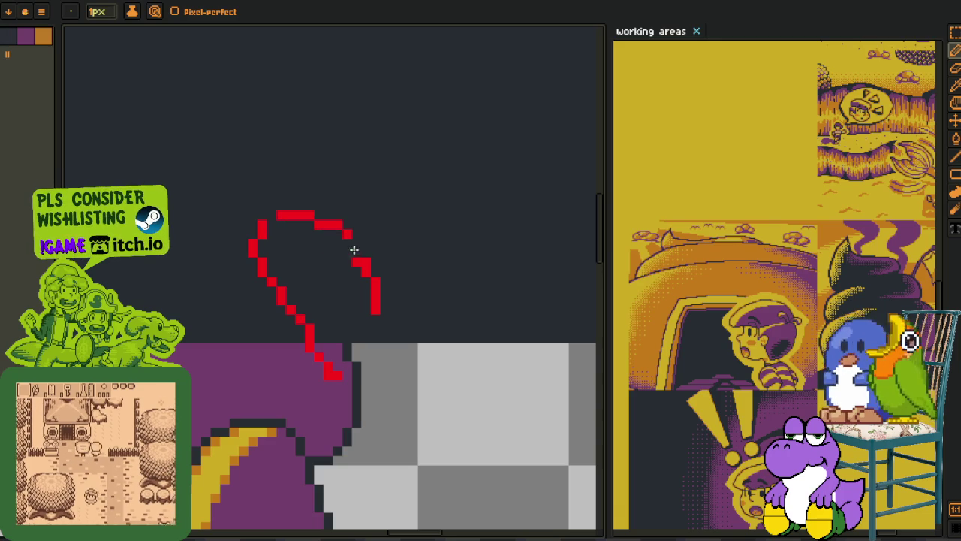
drag(365, 262, 353, 251)
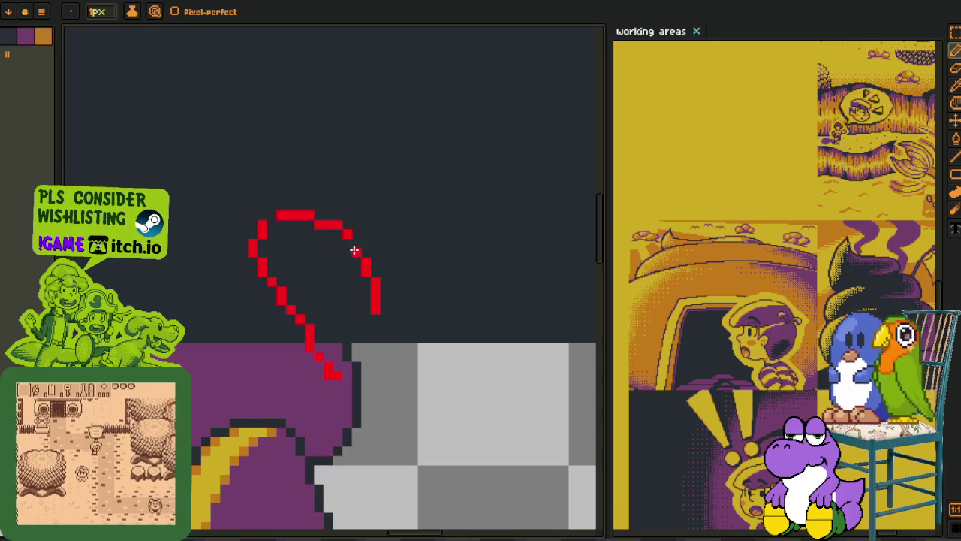
click(269, 215)
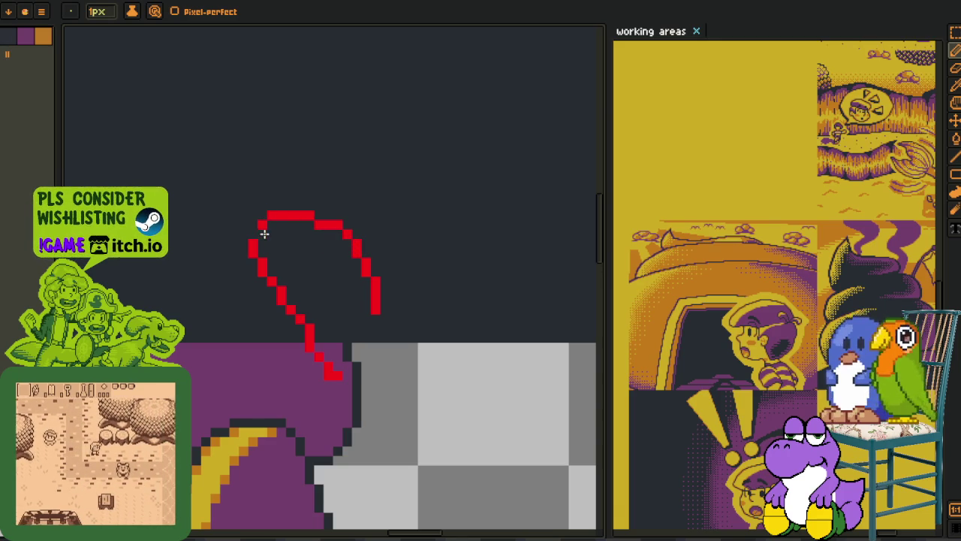
scroll(262, 227, down, 3)
drag(364, 302, 347, 341)
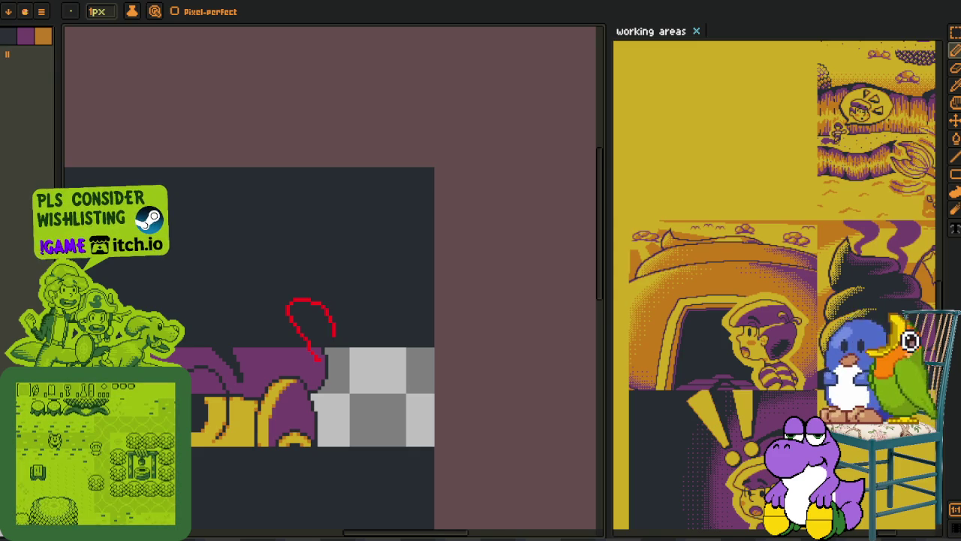
- Extend the red stroke from the loop's end down and to the right in several segments
scroll(308, 339, up, 1)
scroll(307, 339, up, 1)
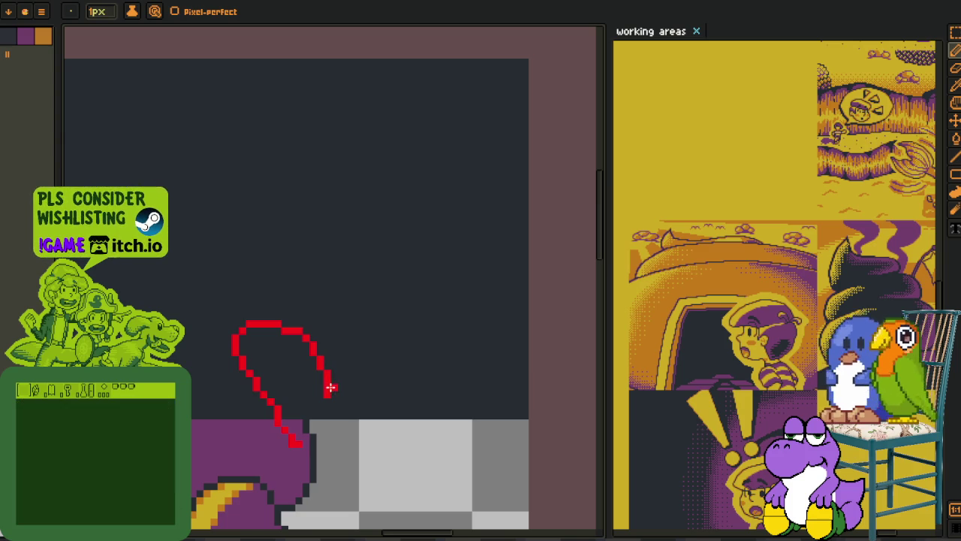
drag(331, 389, 357, 409)
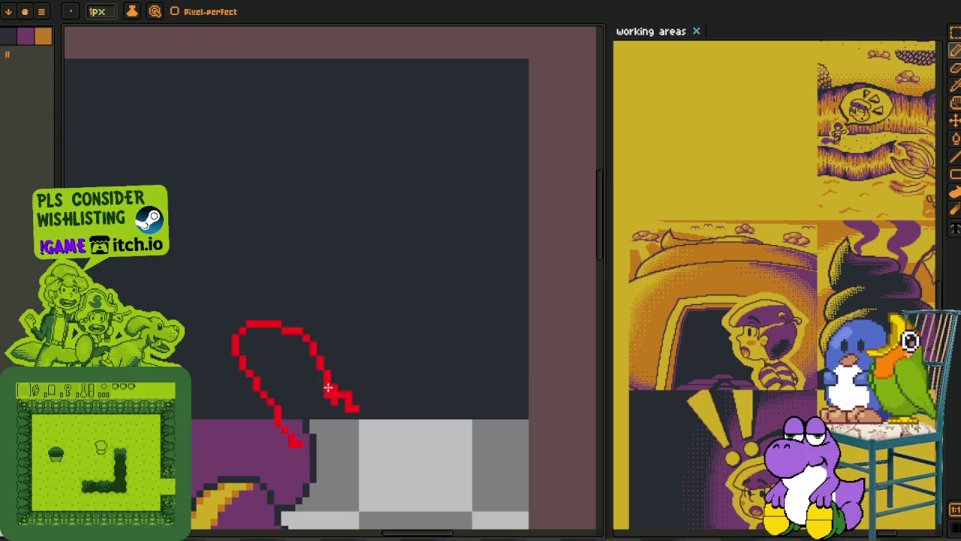
scroll(334, 389, down, 1)
scroll(337, 386, down, 1)
scroll(316, 353, up, 1)
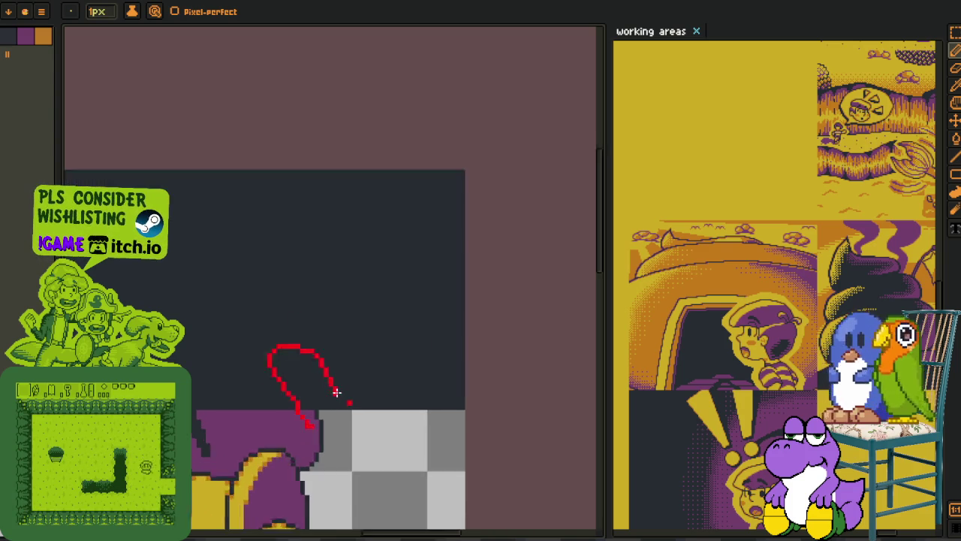
scroll(283, 298, up, 1)
scroll(277, 285, up, 1)
mouse_move(289, 299)
mouse_down()
mouse_move(288, 326)
mouse_move(294, 316)
mouse_move(354, 372)
mouse_move(354, 387)
mouse_up()
scroll(290, 326, up, 3)
scroll(279, 380, up, 3)
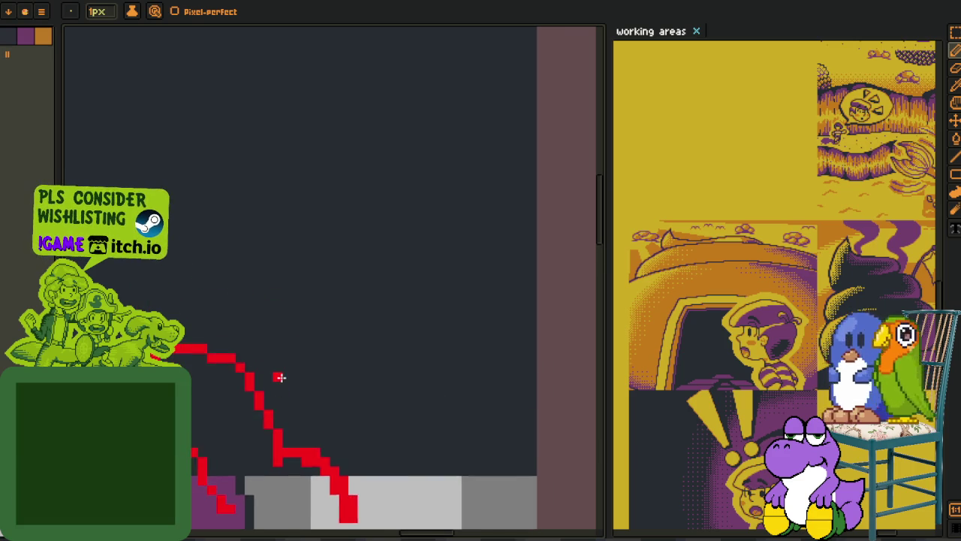
scroll(280, 379, down, 3)
scroll(248, 361, up, 1)
scroll(218, 350, up, 1)
scroll(197, 343, up, 1)
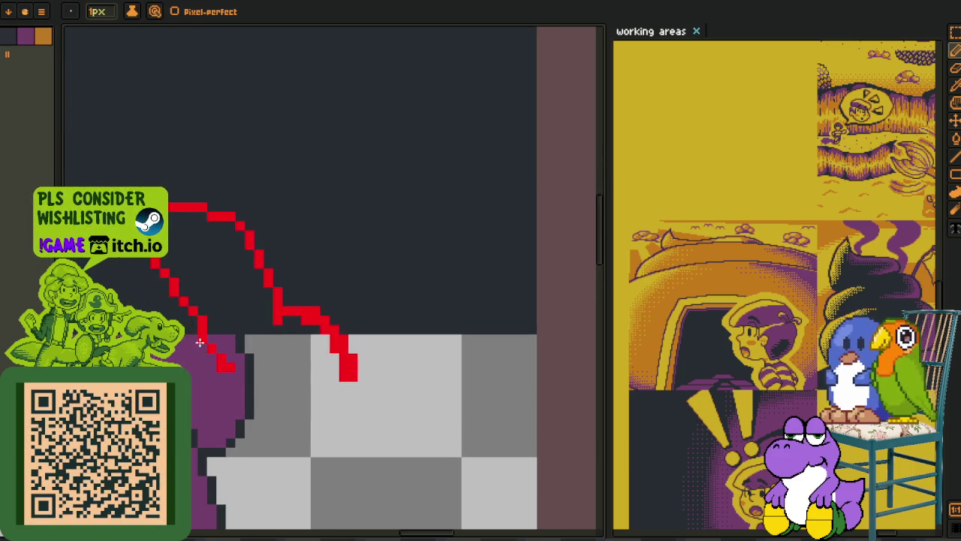
drag(213, 401, 297, 471)
- Draw a red curve running down-left over the grey area, undoing the stray bottom tail
scroll(380, 328, right, 5)
scroll(380, 327, down, 2)
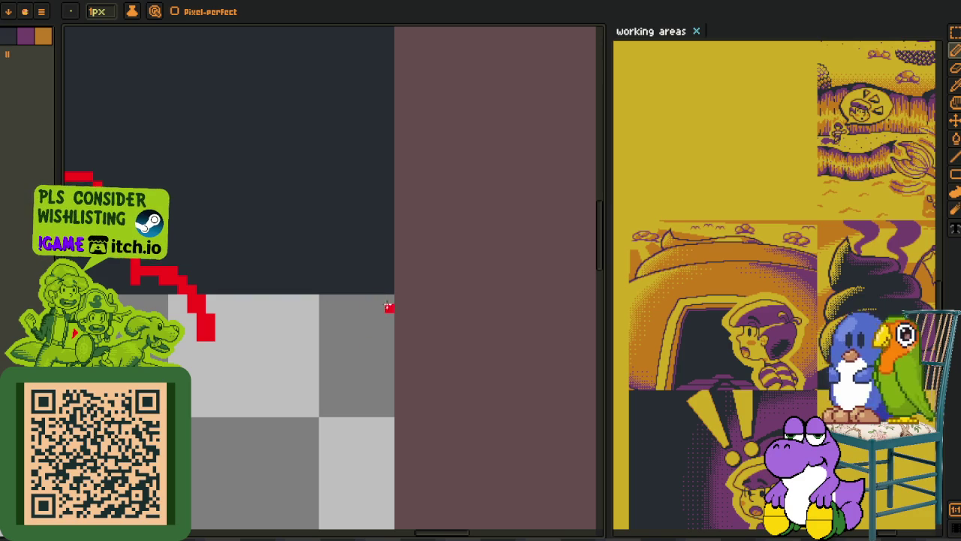
mouse_move(380, 299)
mouse_down()
mouse_move(268, 429)
mouse_move(247, 429)
mouse_up()
scroll(247, 429, down, 2)
scroll(290, 353, up, 1)
scroll(264, 341, up, 1)
mouse_move(253, 314)
mouse_down()
mouse_move(254, 413)
mouse_move(231, 451)
mouse_up()
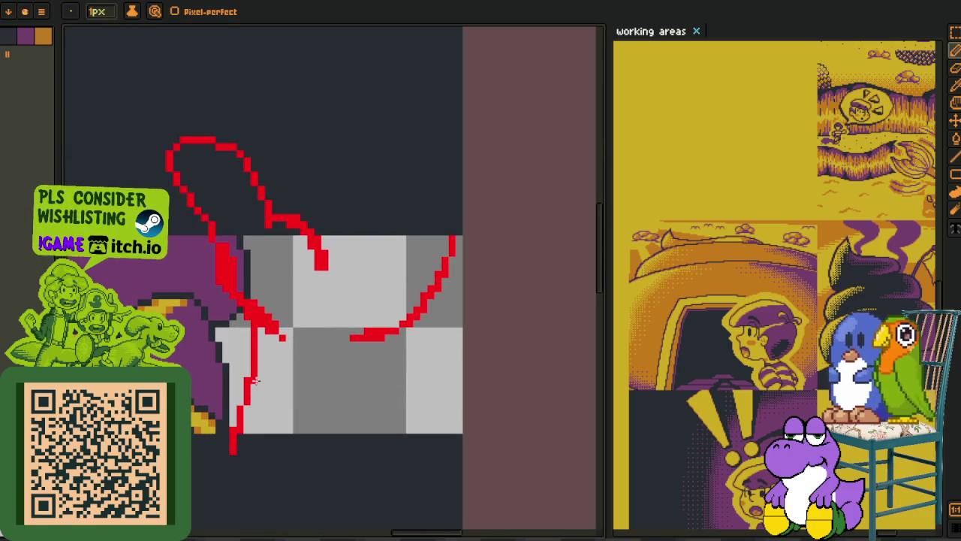
key(ctrl+z)
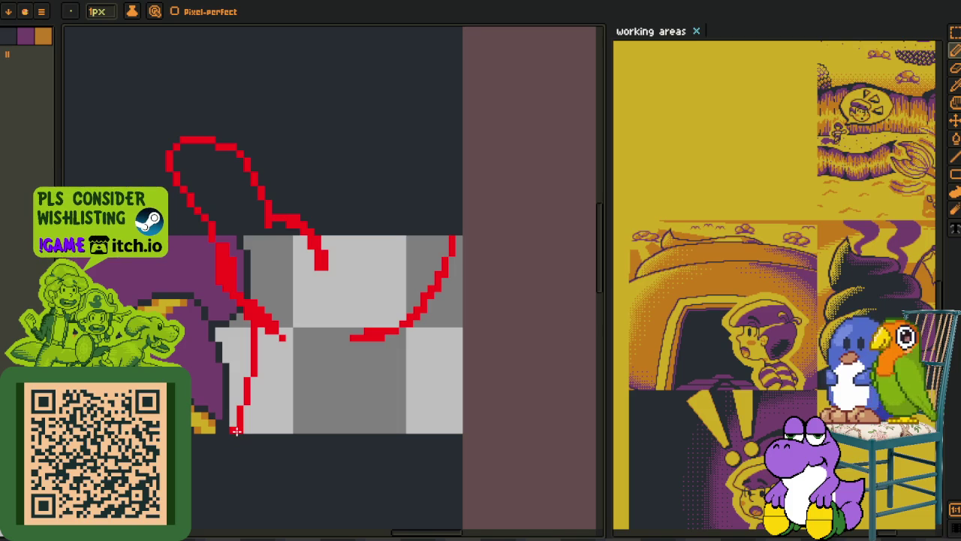
- Draw a vertical red line down the right side
scroll(233, 433, up, 2)
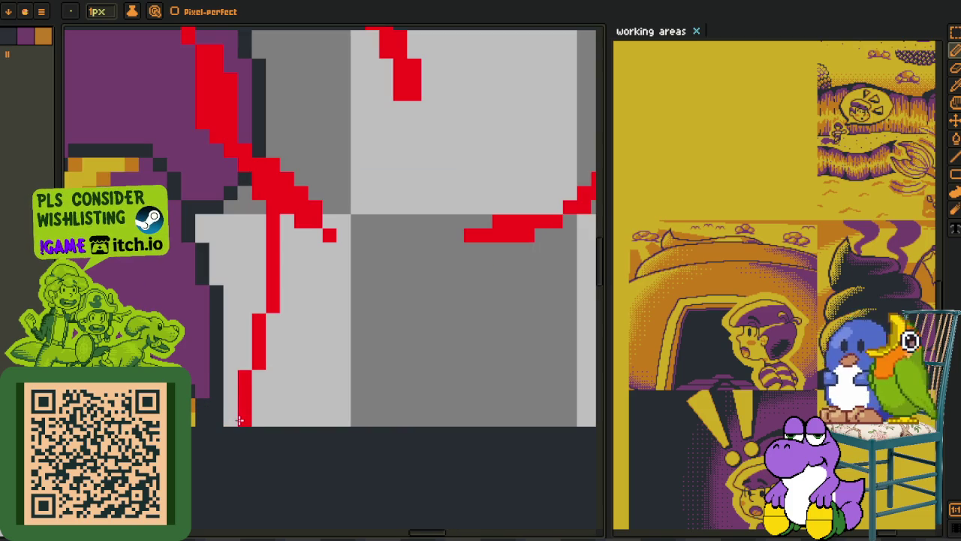
scroll(500, 272, up, 2)
mouse_move(281, 327)
mouse_down()
mouse_move(523, 305)
mouse_move(456, 474)
mouse_up()
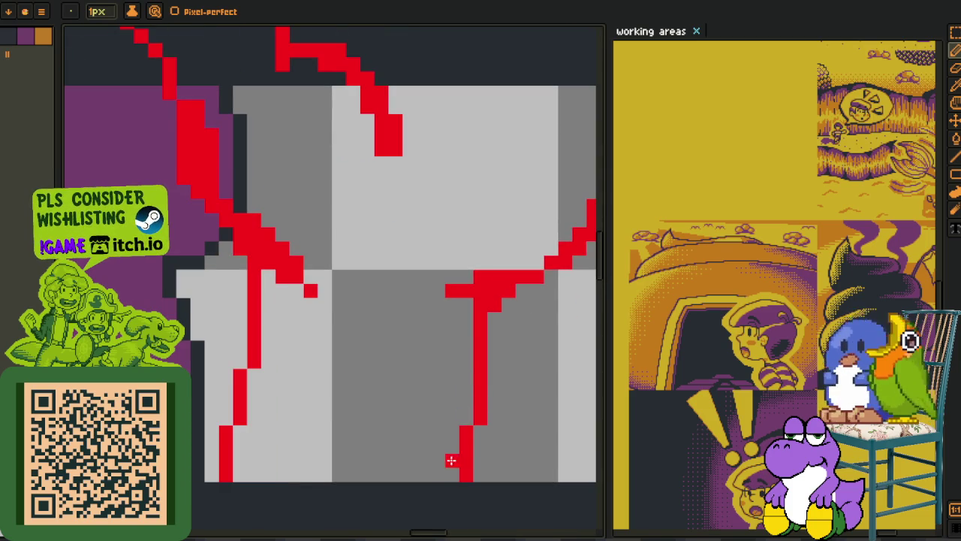
scroll(448, 471, down, 4)
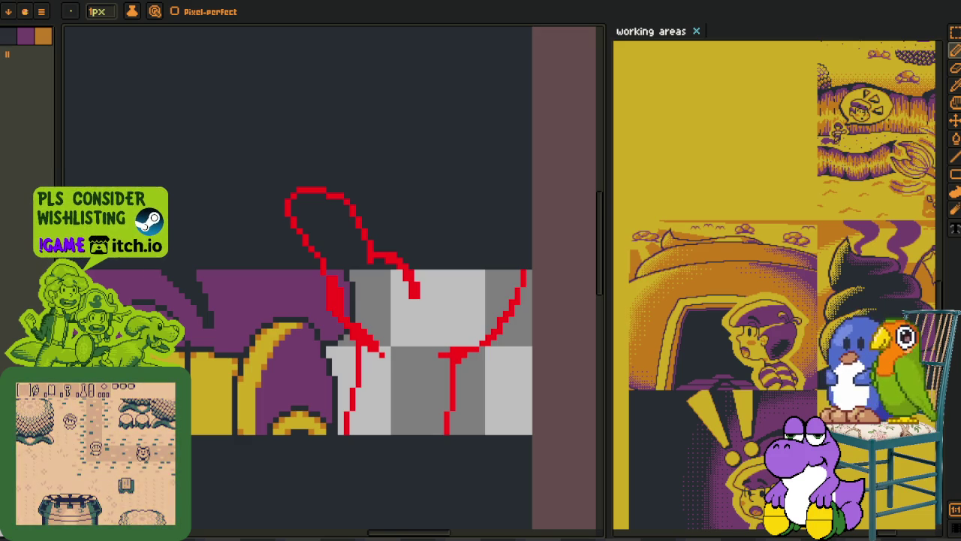
key(i)
key(b)
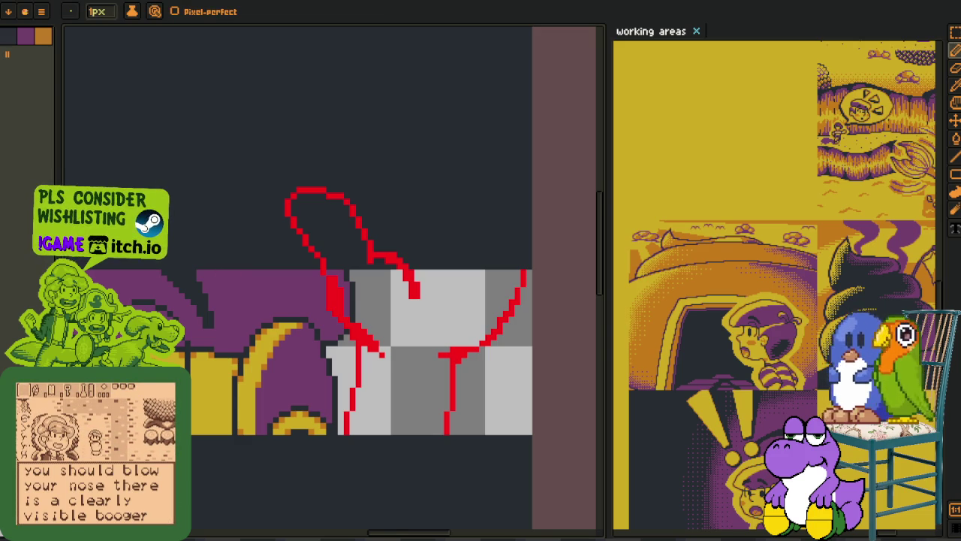
scroll(368, 261, down, 2)
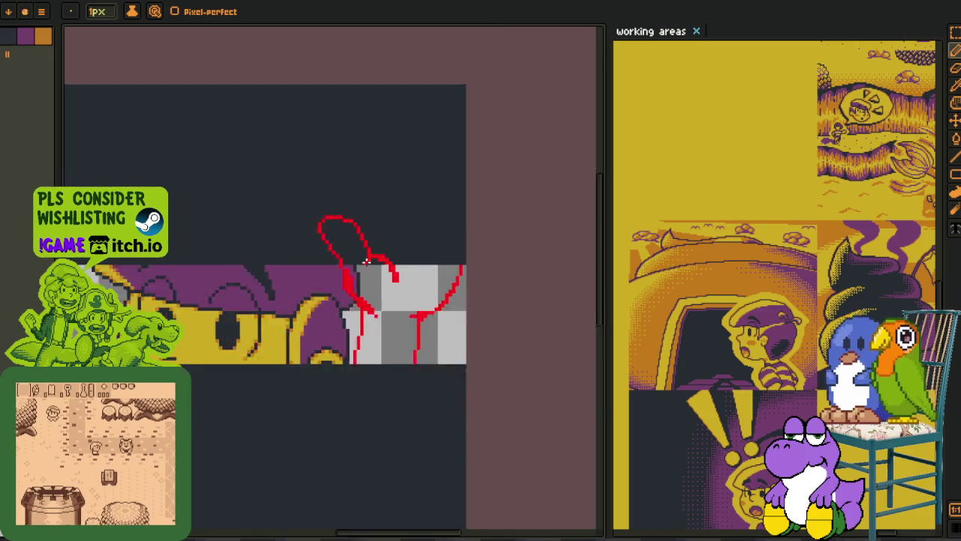
scroll(368, 261, down, 2)
scroll(339, 290, up, 1)
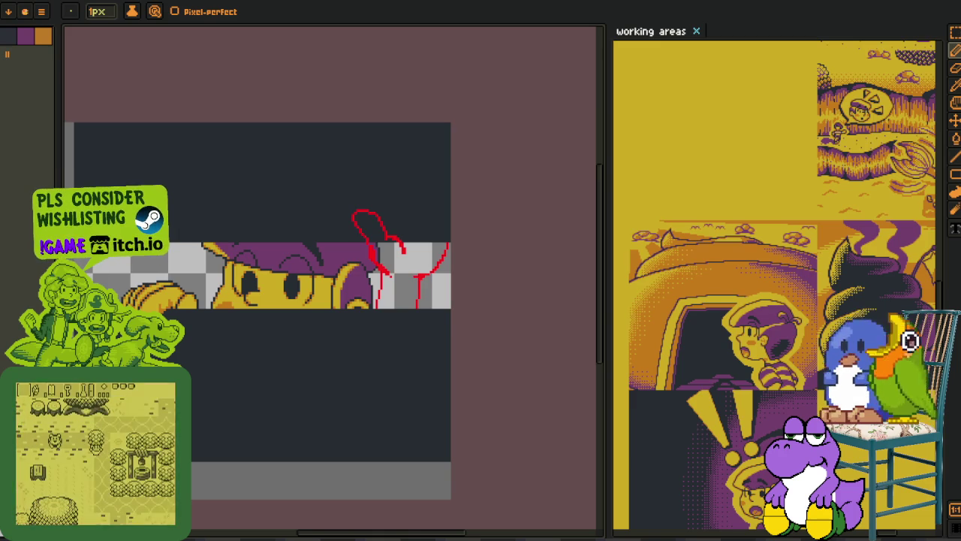
scroll(381, 287, up, 3)
key(alt)
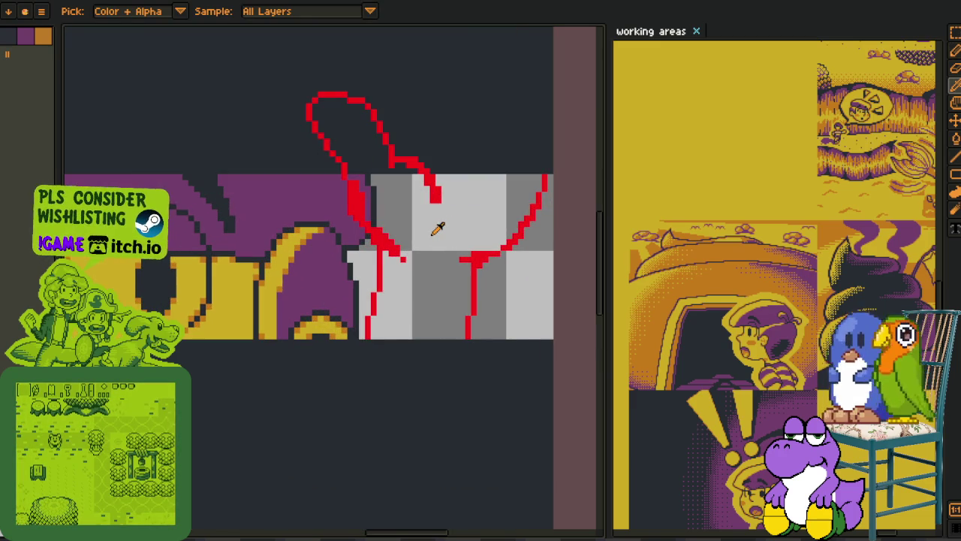
- Erase the outer edge of the thick red line, leaving single pixels
scroll(420, 213, up, 2)
scroll(388, 311, up, 2)
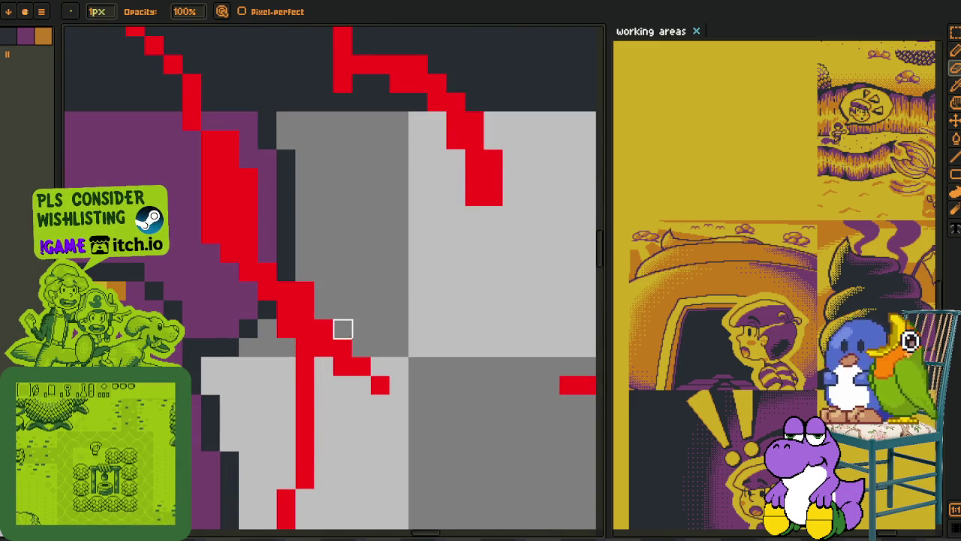
click(286, 290)
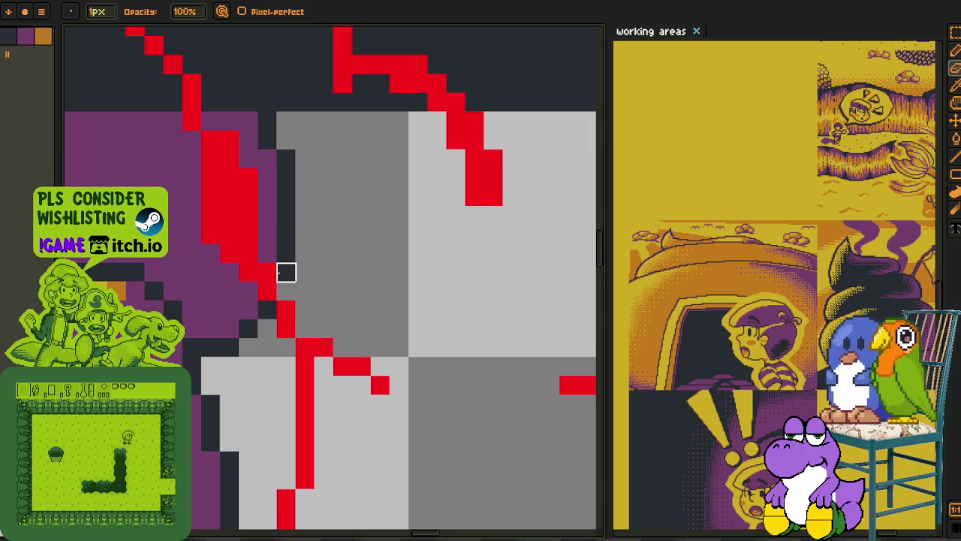
mouse_move(267, 272)
mouse_down()
mouse_move(248, 197)
mouse_move(230, 215)
mouse_move(230, 234)
mouse_move(230, 140)
mouse_up()
click(210, 234)
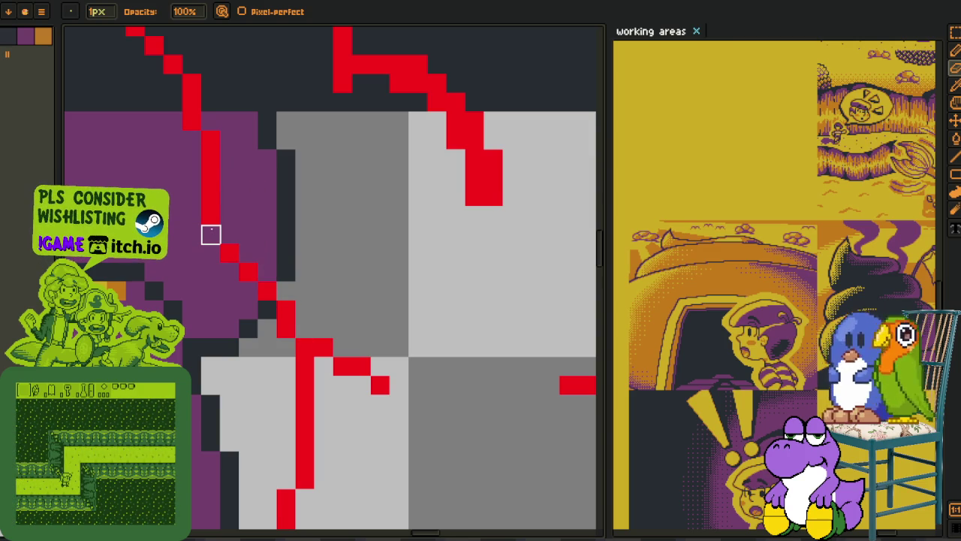
- Thin the red staircase line by one pixel
key(i)
key(m)
drag(221, 230, 277, 291)
scroll(276, 291, down, 2)
scroll(276, 291, up, 1)
scroll(270, 271, up, 1)
key(b)
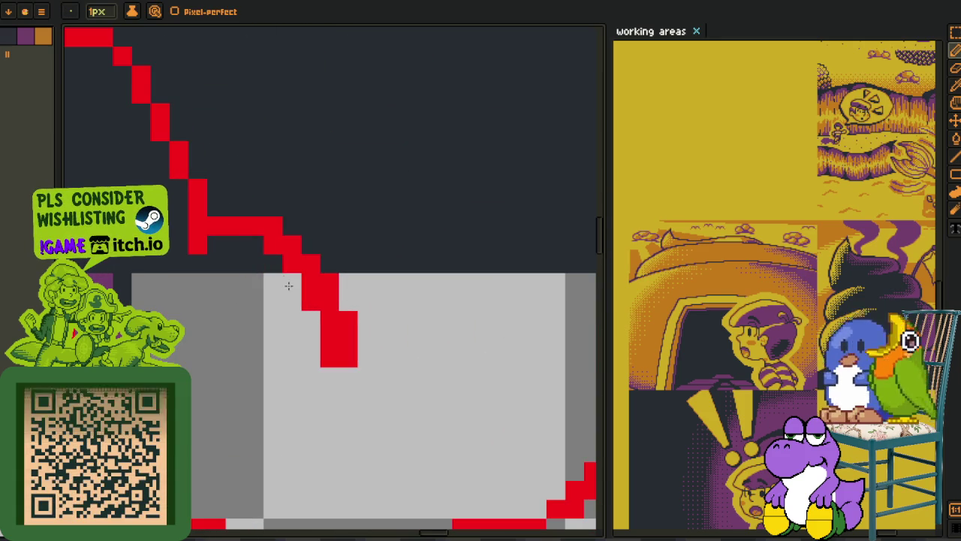
mouse_move(298, 288)
mouse_down()
mouse_move(318, 281)
mouse_move(341, 371)
mouse_up()
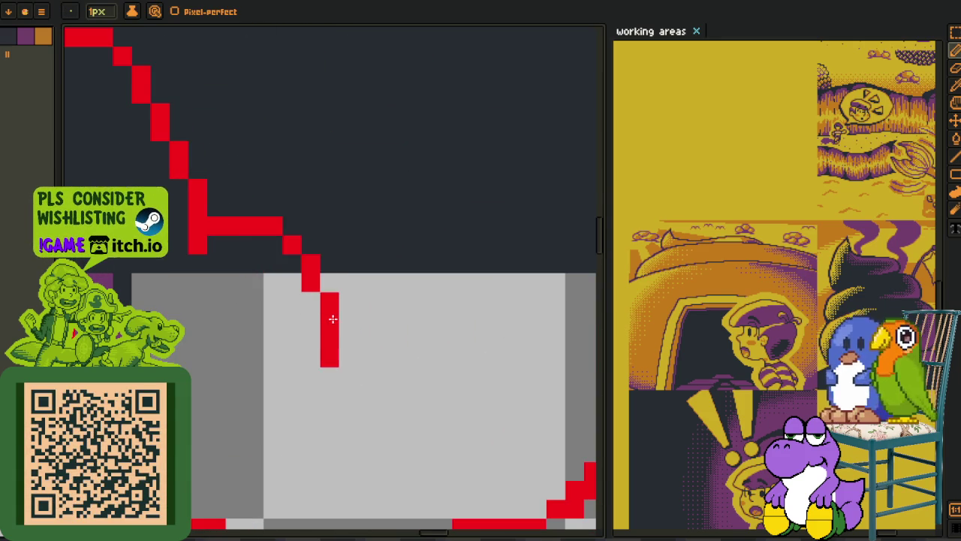
scroll(342, 353, down, 2)
scroll(342, 353, up, 2)
scroll(342, 342, down, 3)
key(o)
scroll(371, 332, up, 2)
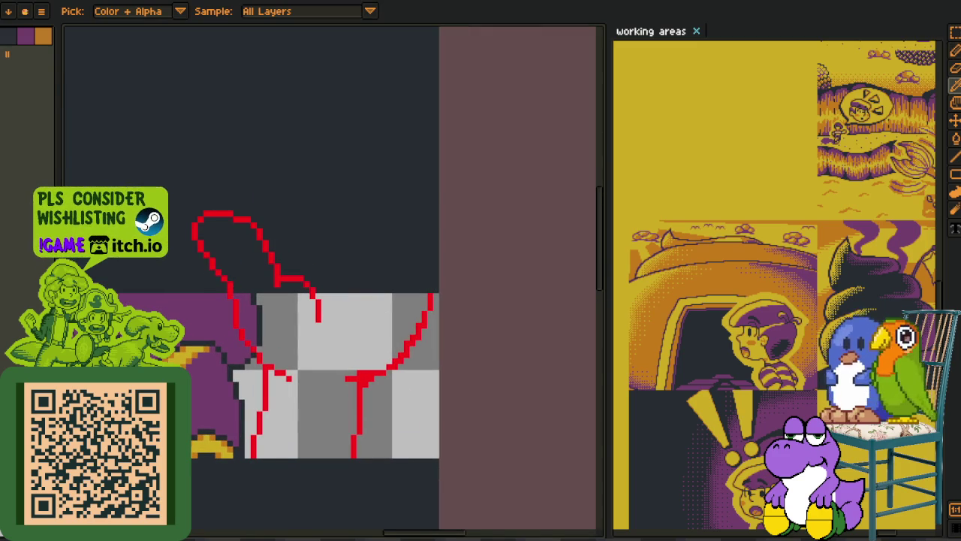
- Lasso-select the unwanted red lines and delete them
key(q)
scroll(360, 263, up, 1)
mouse_move(394, 203)
mouse_down()
mouse_move(295, 397)
mouse_move(279, 515)
mouse_up()
mouse_move(440, 193)
mouse_down()
mouse_move(545, 109)
mouse_move(408, 61)
mouse_up()
key(Delete)
scroll(186, 323, down, 1)
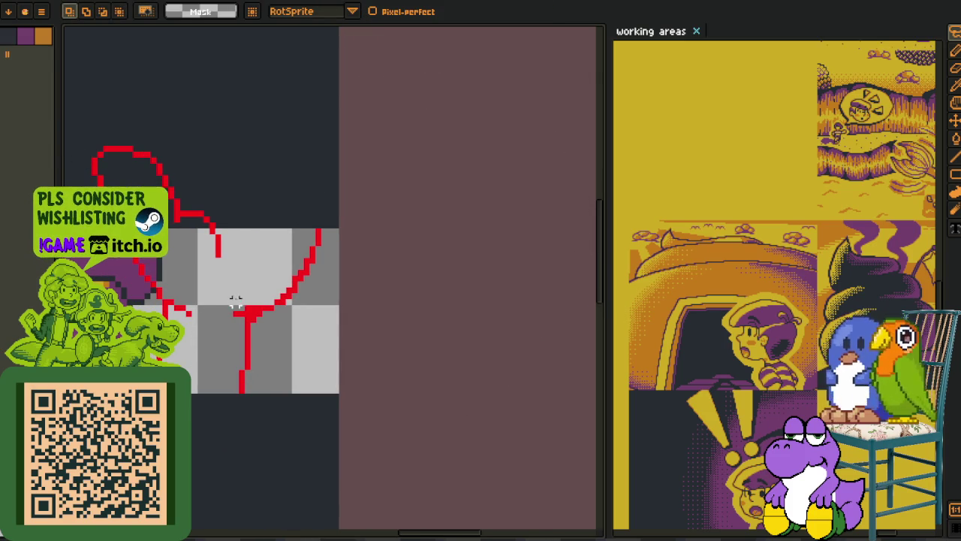
drag(224, 300, 419, 301)
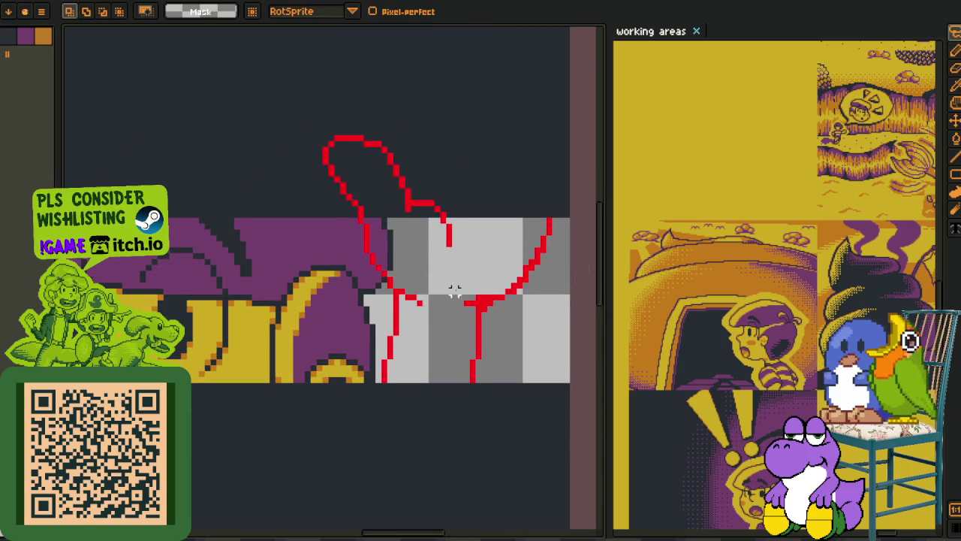
- Smooth the red staircase by adding one red pixel and erasing two stray ones
scroll(448, 292, up, 1)
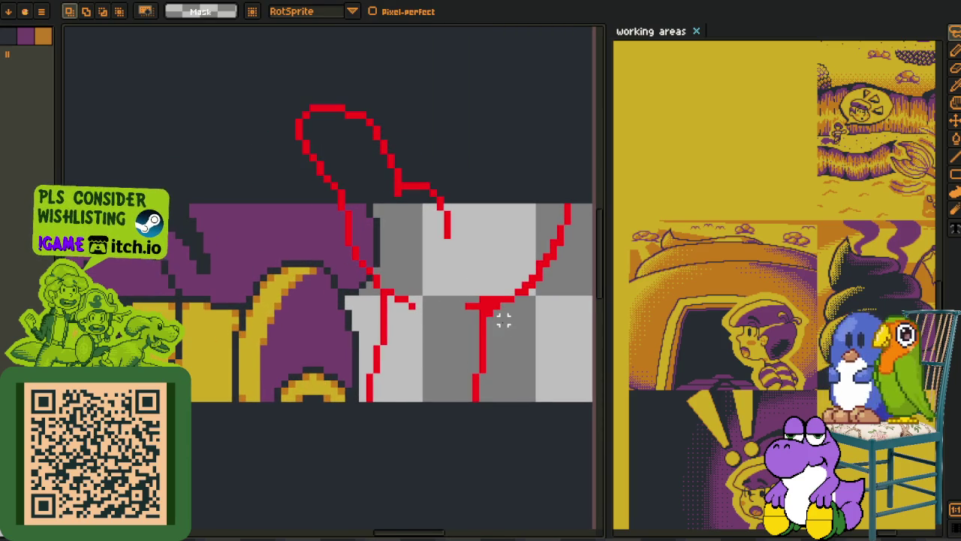
scroll(504, 319, up, 1)
scroll(480, 233, up, 1)
key(b)
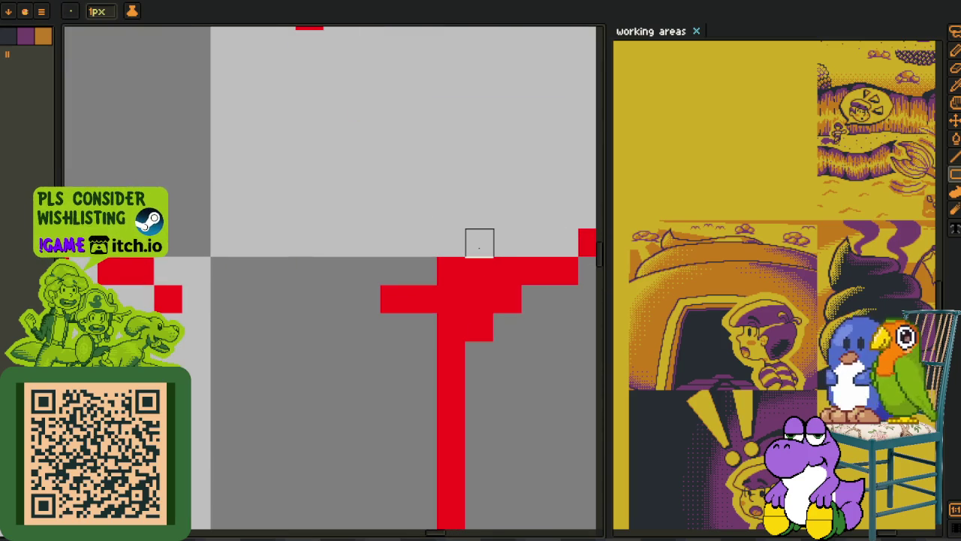
key(i)
drag(485, 240, 361, 341)
key(b)
scroll(299, 371, down, 2)
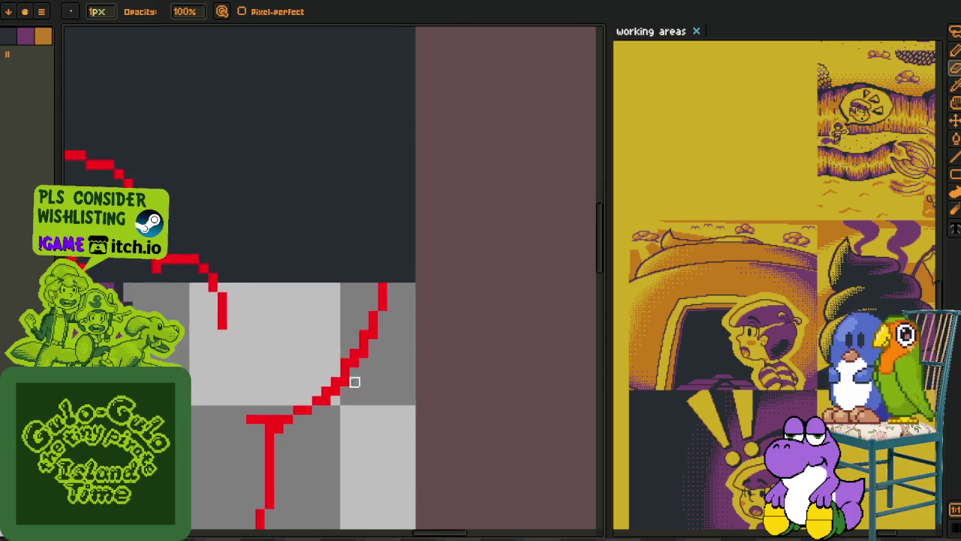
scroll(370, 344, up, 2)
click(370, 343)
right_click(370, 315)
right_click(398, 286)
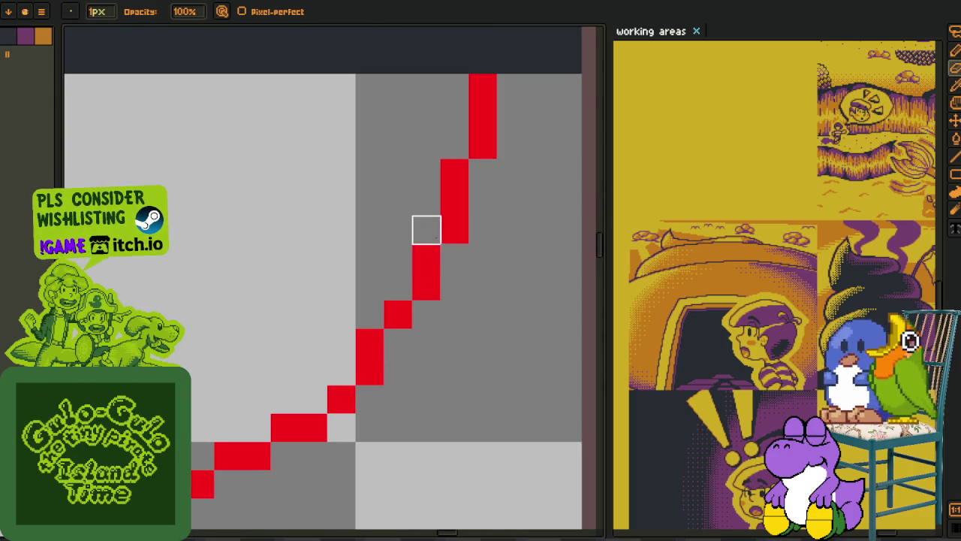
- Pan and zoom the canvas to review the rest of the sketch
key(i)
key(m)
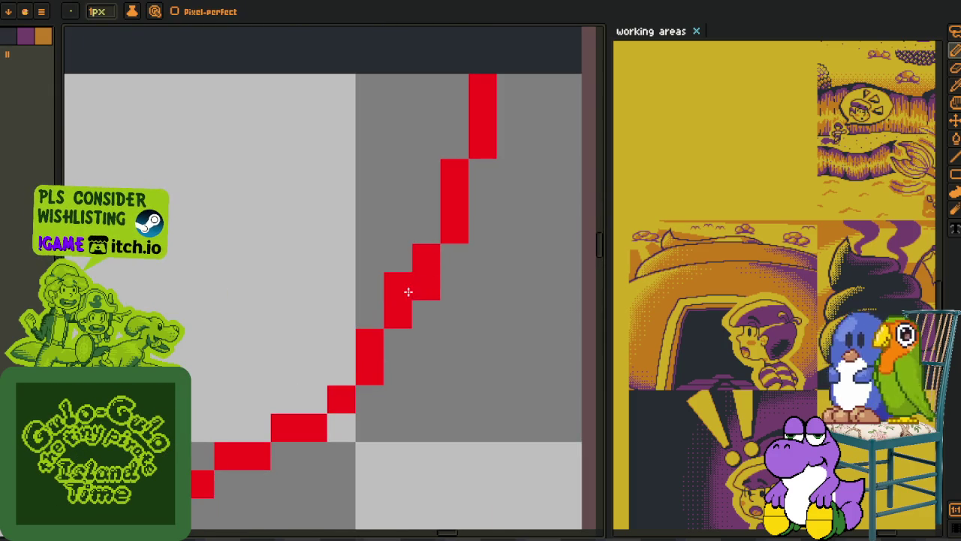
drag(443, 201, 441, 211)
scroll(442, 211, down, 5)
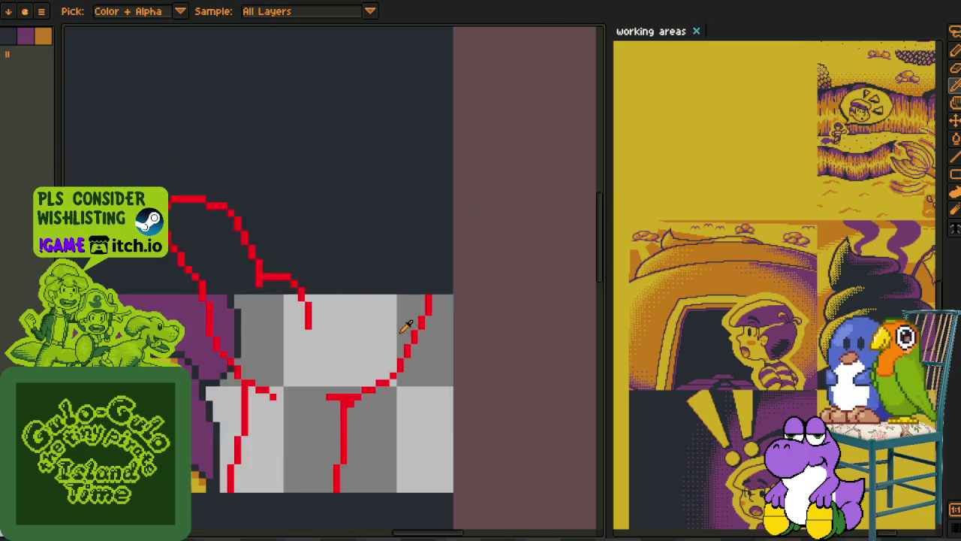
scroll(385, 359, down, 2)
scroll(393, 359, up, 1)
scroll(375, 345, up, 2)
scroll(361, 335, up, 2)
scroll(359, 353, down, 1)
scroll(359, 353, down, 1)
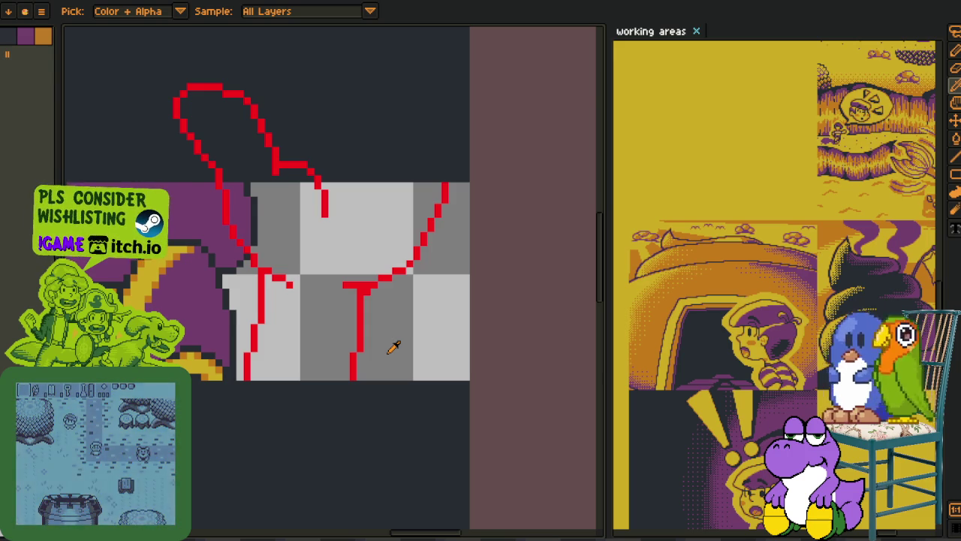
scroll(393, 346, down, 1)
scroll(331, 328, down, 1)
scroll(117, 359, up, 1)
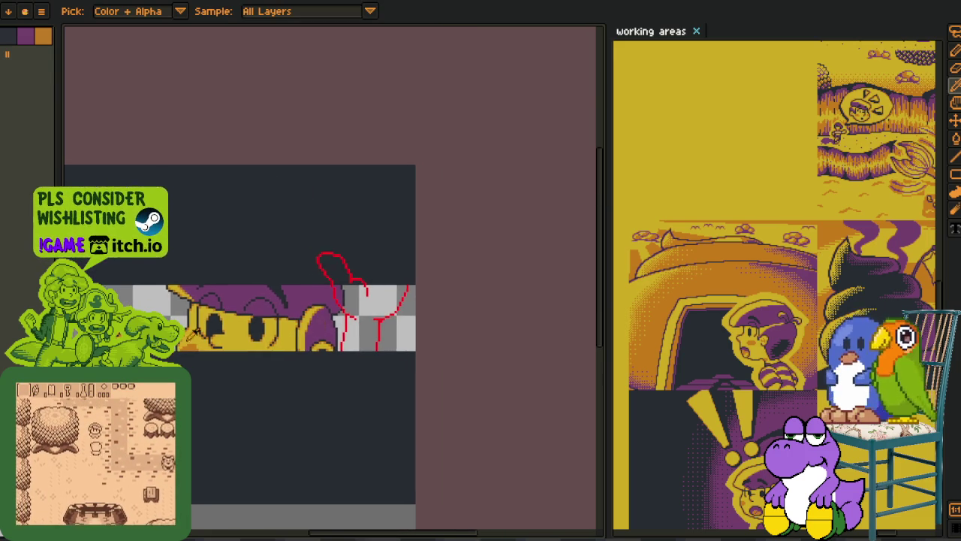
scroll(116, 359, up, 1)
scroll(333, 337, up, 1)
scroll(333, 337, up, 1)
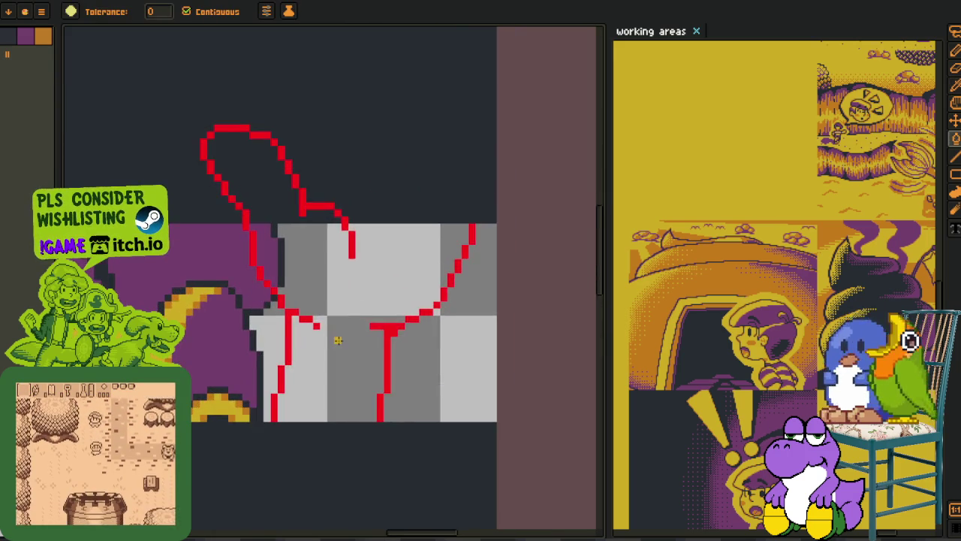
- Pick the face's yellow and bucket-fill the three regions inside the red hand outline
click(333, 338)
scroll(290, 268, up, 1)
scroll(262, 223, up, 1)
key(g)
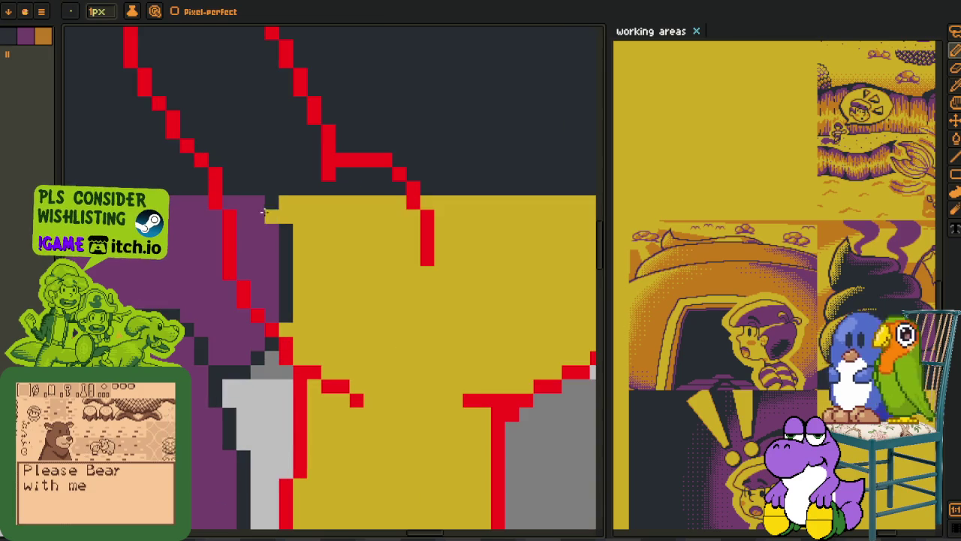
click(301, 173)
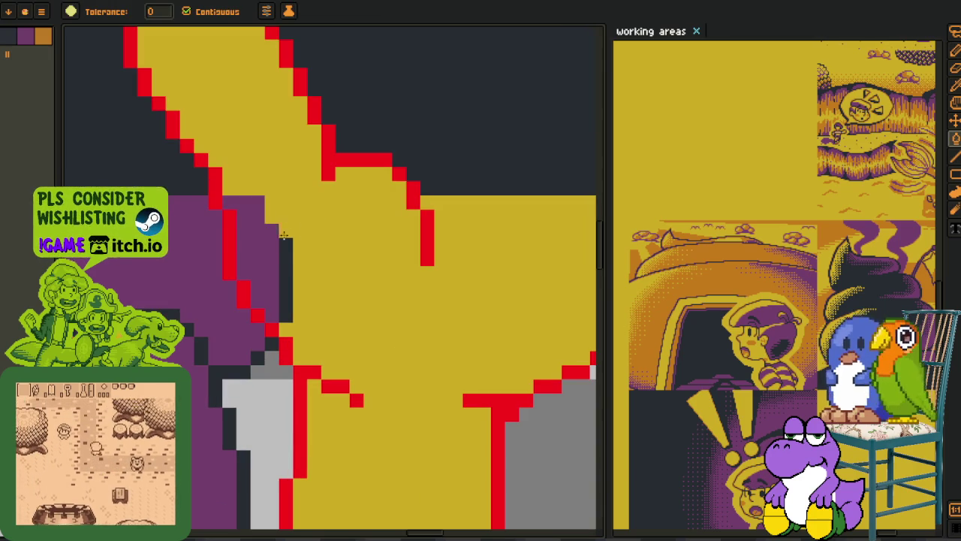
click(286, 270)
click(259, 258)
- Save the drawing with the filled hand
scroll(278, 264, down, 2)
scroll(279, 265, down, 3)
key(o)
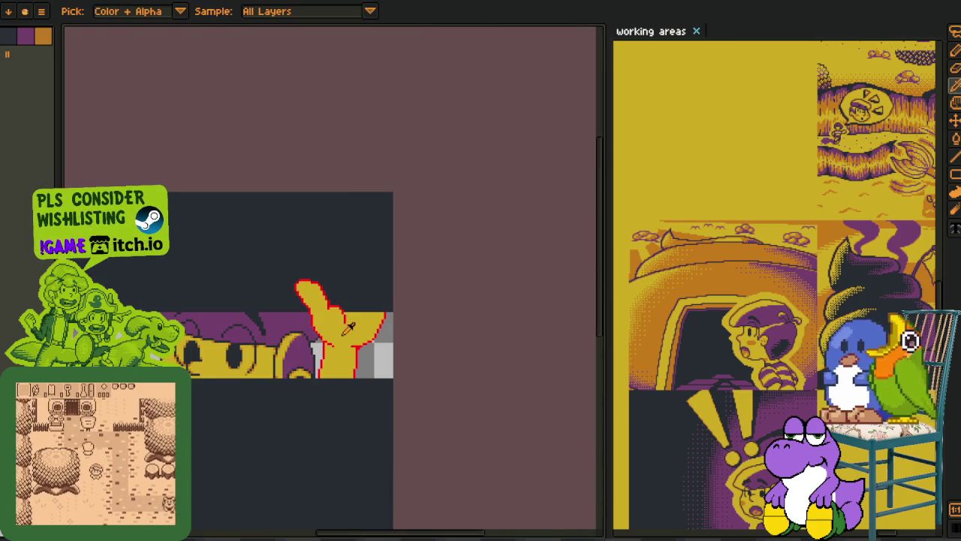
scroll(326, 329, up, 1)
scroll(353, 331, up, 1)
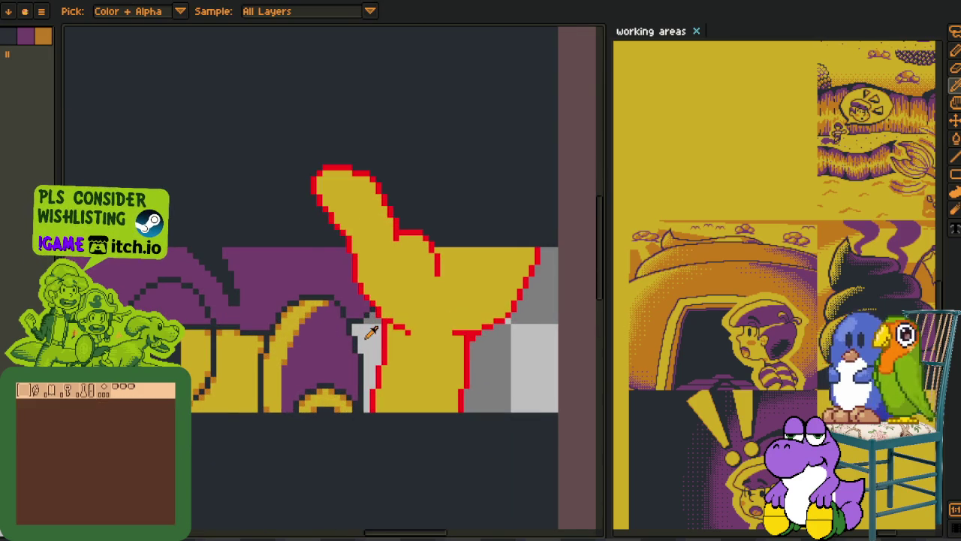
key(ctrl+s)
- Centre the view on the hand and save the drawing again
scroll(347, 335, down, 1)
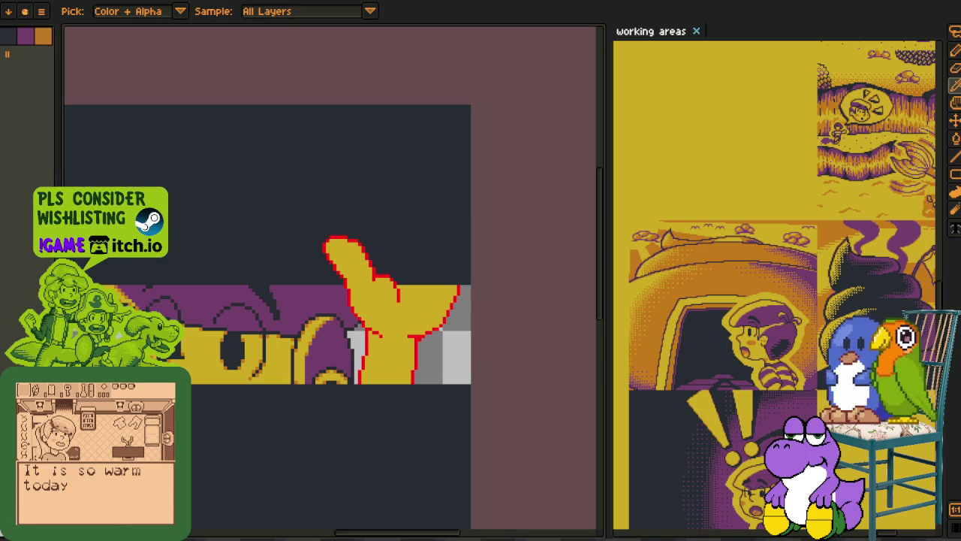
scroll(356, 326, up, 1)
scroll(354, 338, up, 1)
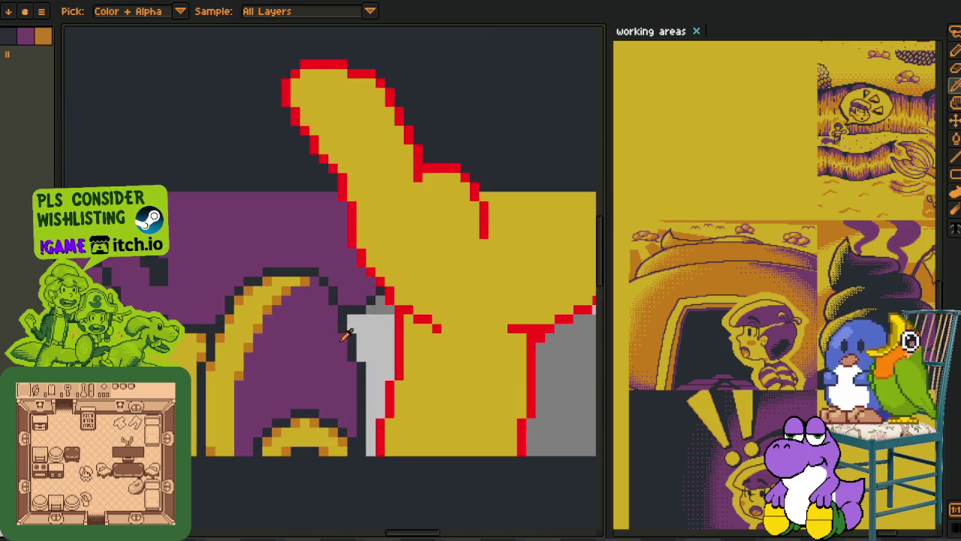
drag(354, 343, 232, 386)
scroll(257, 350, down, 1)
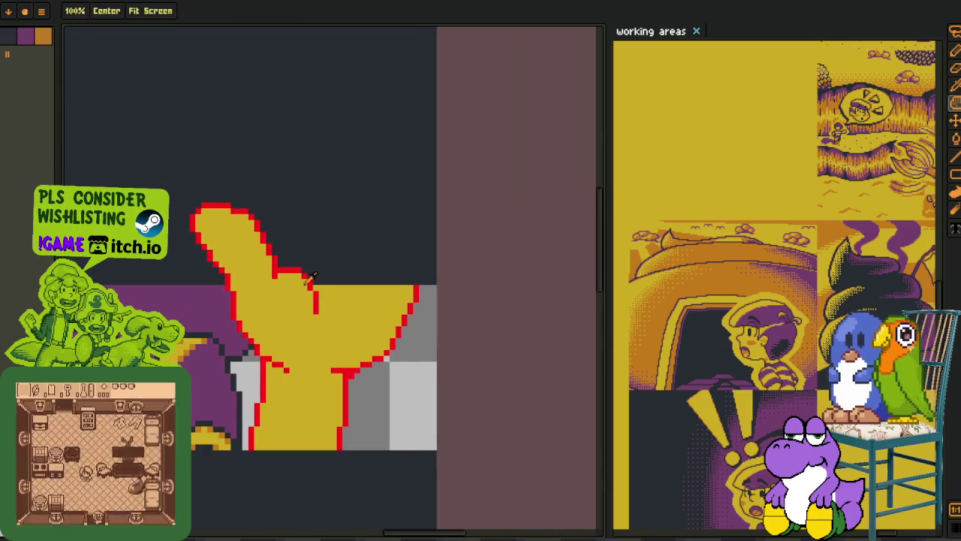
drag(257, 350, 306, 355)
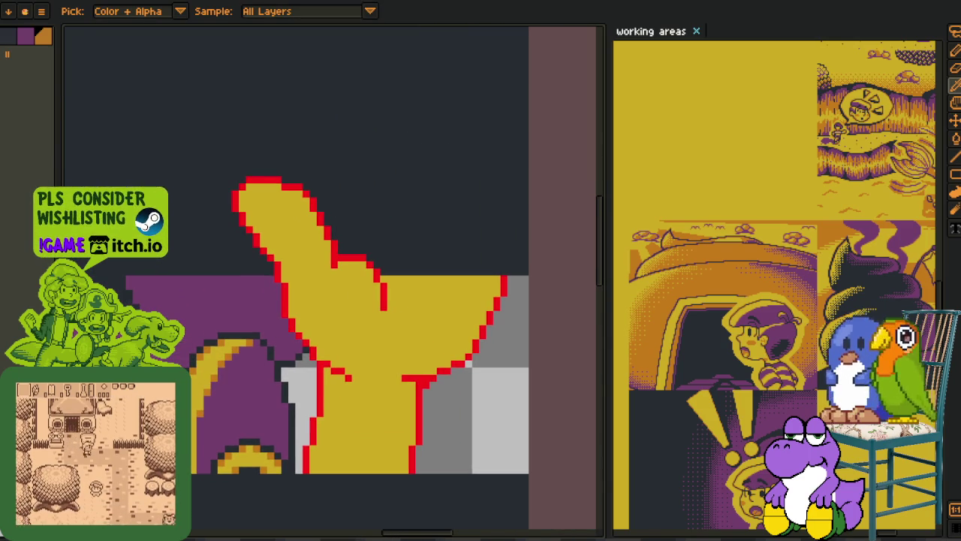
key(b)
key(ctrl+s)
scroll(308, 199, up, 2)
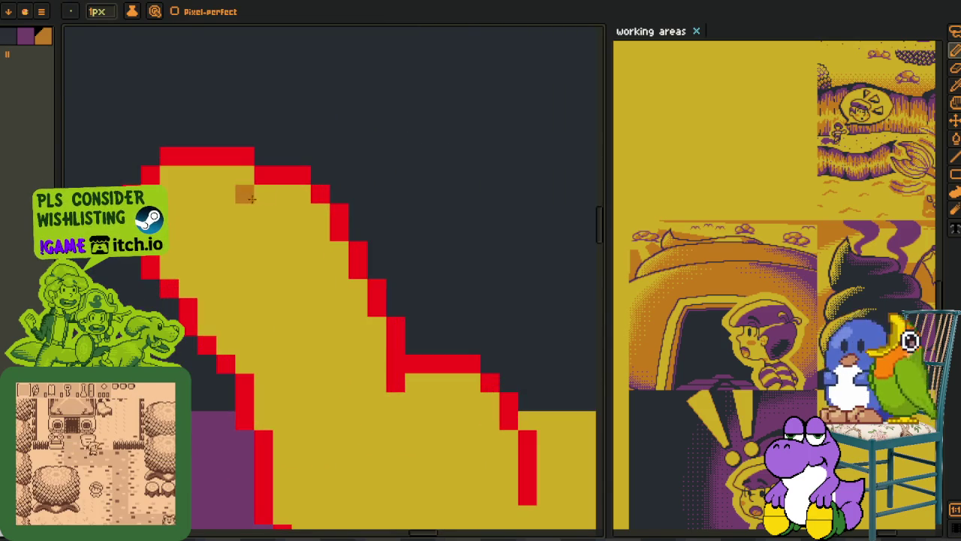
- Draw orange shading along the hand's top outline
mouse_move(208, 174)
mouse_down()
mouse_move(248, 176)
mouse_move(320, 229)
mouse_move(338, 252)
mouse_move(338, 289)
mouse_move(325, 256)
mouse_move(320, 289)
mouse_move(301, 289)
mouse_move(300, 307)
mouse_move(358, 297)
mouse_move(376, 326)
mouse_move(371, 350)
mouse_move(286, 343)
mouse_move(252, 285)
mouse_up()
scroll(372, 350, down, 2)
scroll(312, 342, up, 2)
- Shift the block of pixels beside the finger to the right and commit it
key(m)
drag(199, 214, 356, 427)
drag(308, 372, 360, 371)
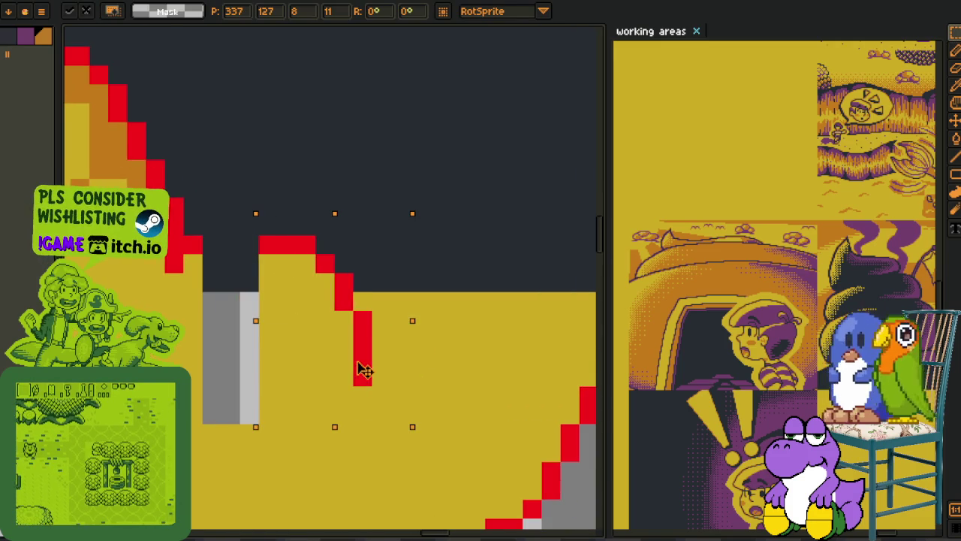
key(ctrl+d)
- Try a red outline line across the finger gap, then undo it
key(i)
click(296, 241)
key(b)
drag(287, 225, 247, 242)
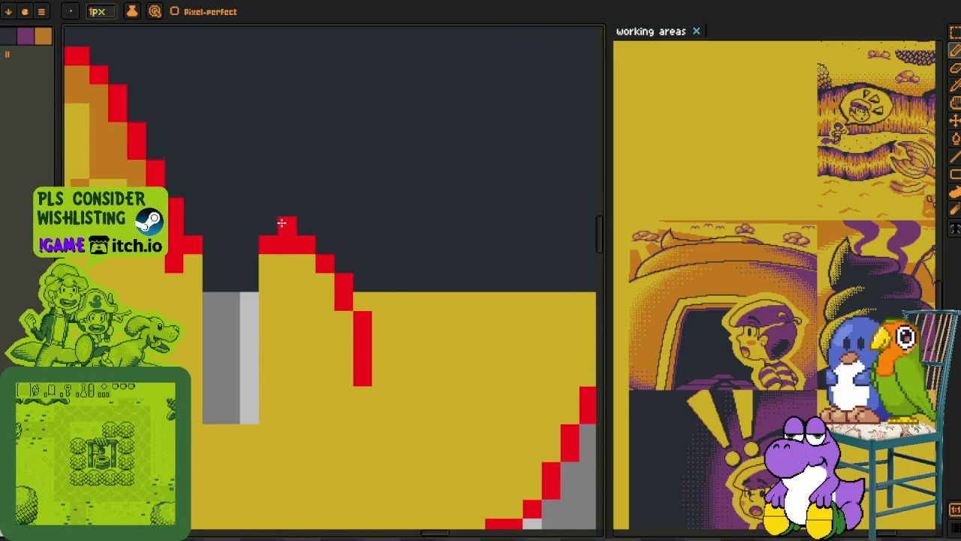
key(ctrl+z)
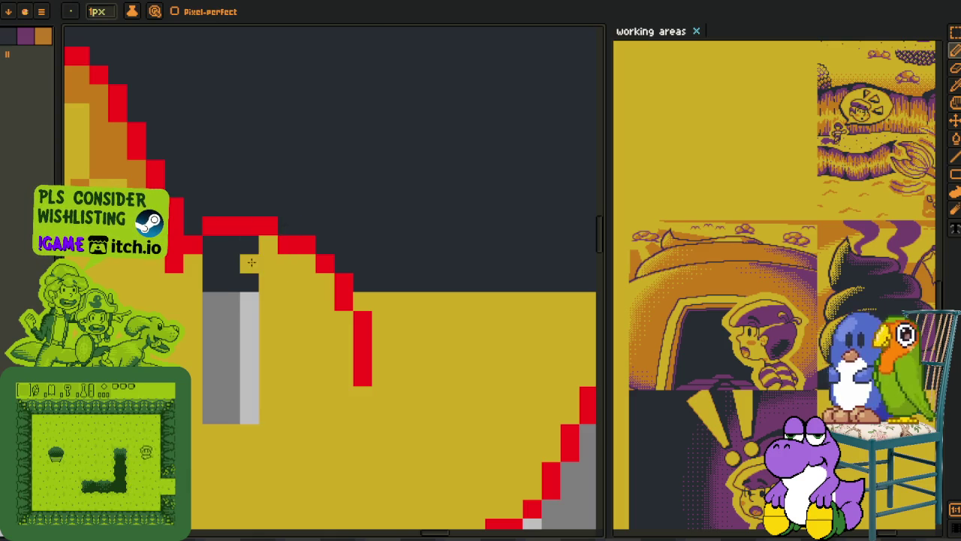
- Flood-fill the dark cell between the fingers and both grey columns yellow
key(g)
click(240, 263)
click(222, 353)
click(249, 353)
scroll(275, 324, down, 4)
scroll(275, 324, down, 2)
- Pick the orange colour and paint shading pixels inside the thumb's red outline
key(i)
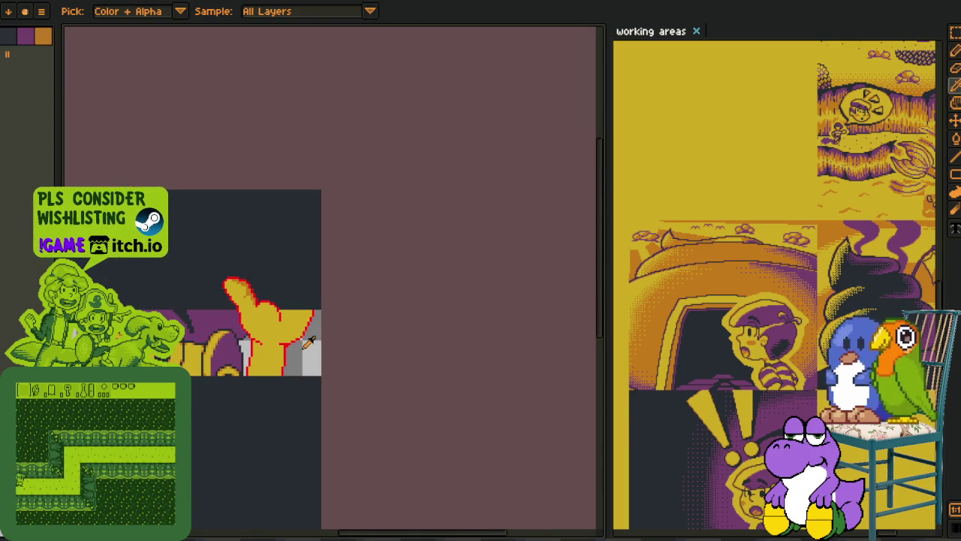
scroll(300, 331, up, 1)
scroll(281, 308, up, 1)
scroll(263, 289, up, 2)
scroll(260, 284, down, 1)
scroll(267, 282, up, 1)
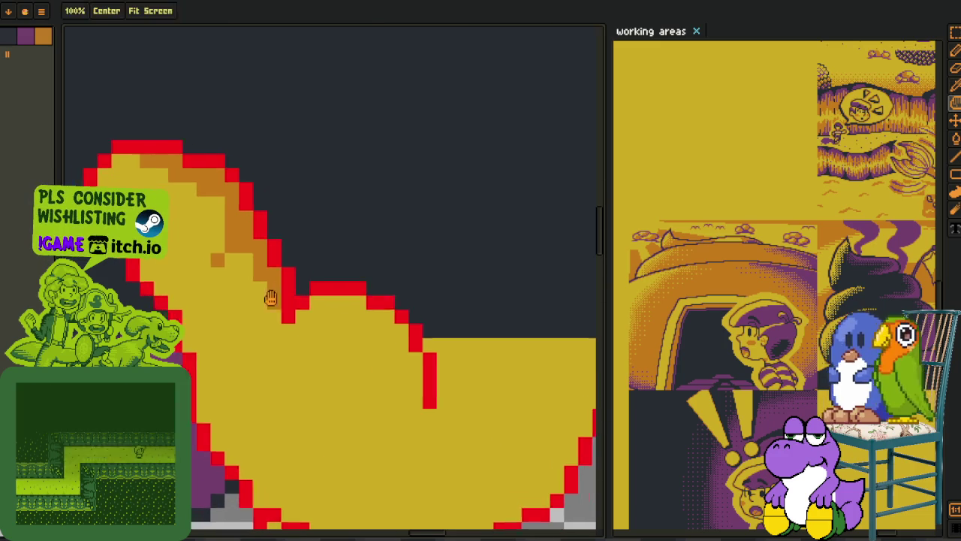
click(272, 282)
key(b)
scroll(348, 318, up, 1)
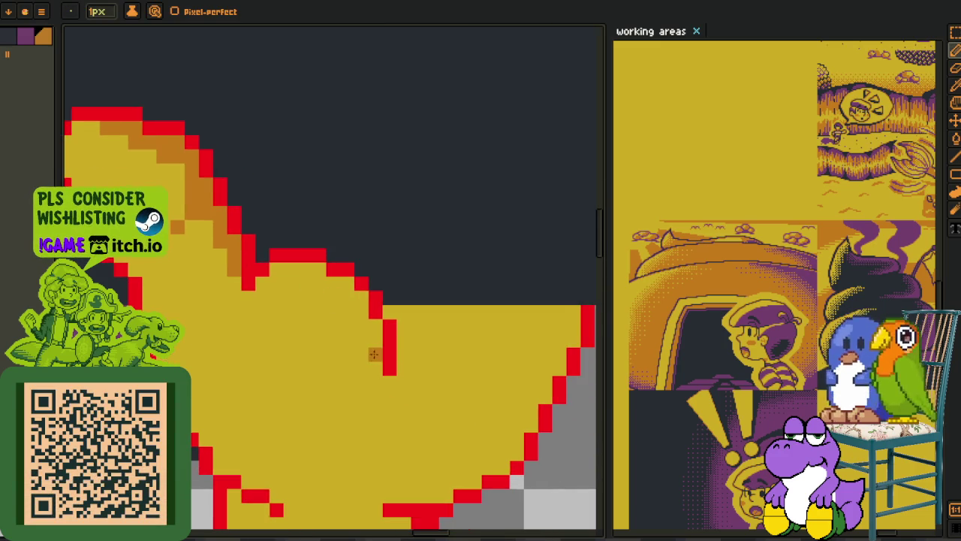
scroll(377, 376, up, 1)
click(377, 373)
click(358, 407)
mouse_move(358, 409)
mouse_down()
mouse_move(377, 390)
mouse_move(371, 323)
mouse_move(326, 262)
mouse_move(281, 239)
mouse_move(321, 278)
mouse_up()
- Extend the orange shading diagonal along the edge, fixing stray pixels
click(377, 373)
click(358, 391)
alt+click(358, 369)
click(358, 369)
drag(358, 390, 359, 409)
- Pan the view and draw a freehand selection over part of the hand
key(space)
scroll(378, 275, down, 2)
scroll(346, 316, down, 2)
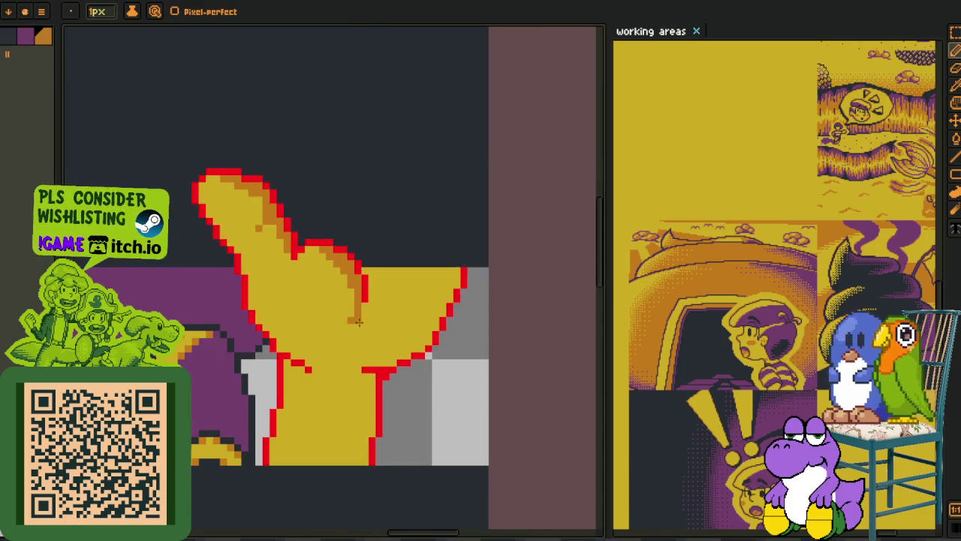
scroll(315, 350, right, 2)
key(i)
scroll(308, 330, up, 2)
scroll(301, 319, down, 3)
scroll(300, 315, up, 2)
key(b)
scroll(299, 314, up, 2)
scroll(253, 220, up, 1)
click(252, 233)
mouse_move(248, 252)
mouse_down()
mouse_move(308, 428)
mouse_move(333, 295)
mouse_up()
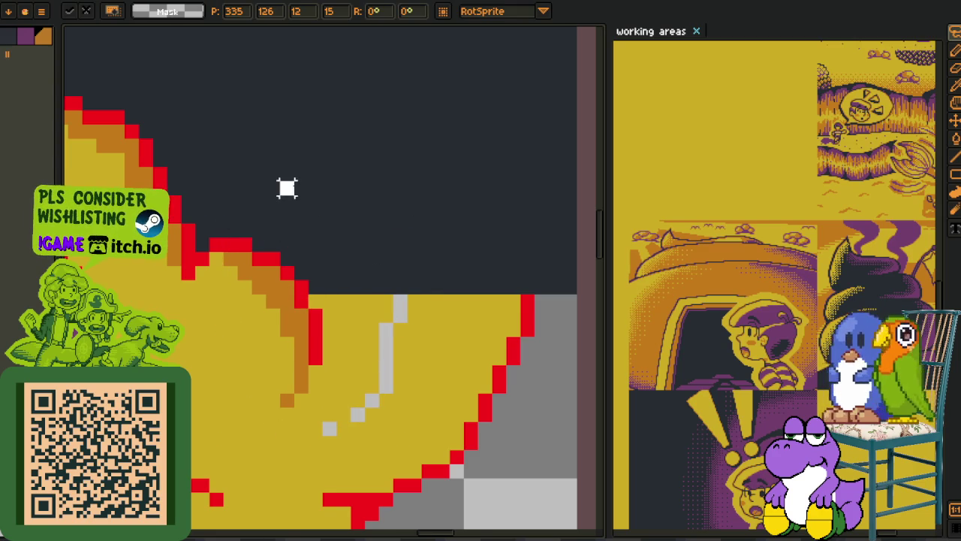
- Close the gap in the red curve outline and fill the palm's grey pixels yellow
key(i)
click(200, 246)
key(g)
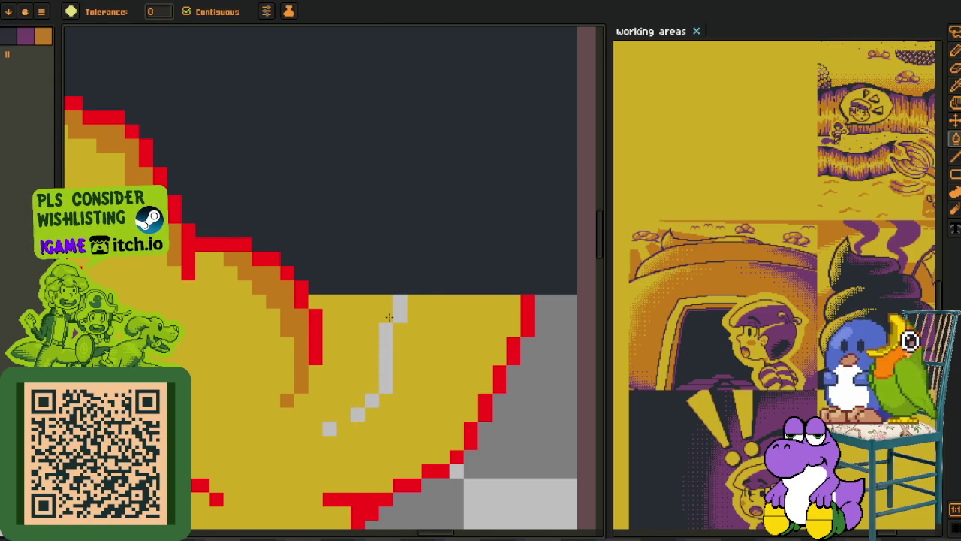
click(399, 309)
click(382, 354)
- Add orange shading pixels inside the outline, starting at the lower red step
drag(332, 428, 339, 318)
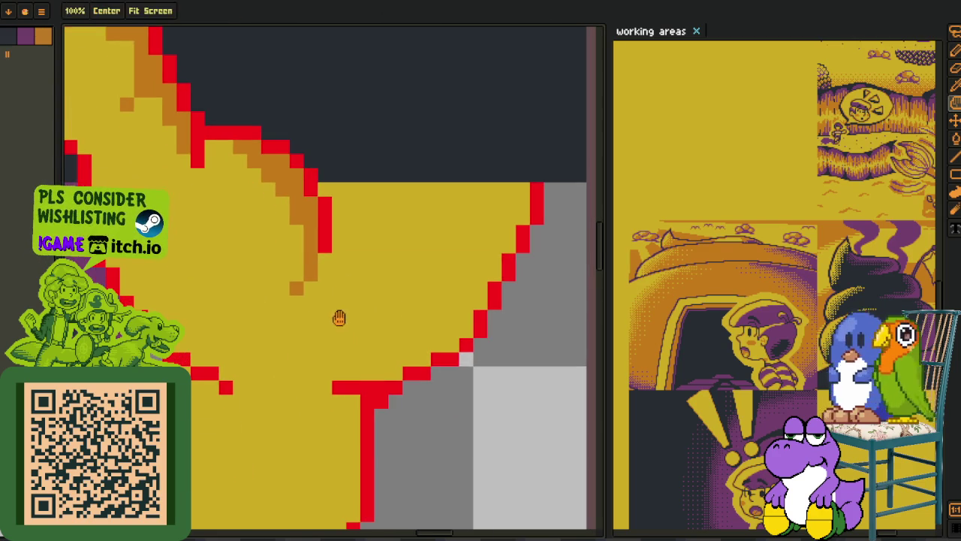
drag(315, 248, 369, 284)
key(b)
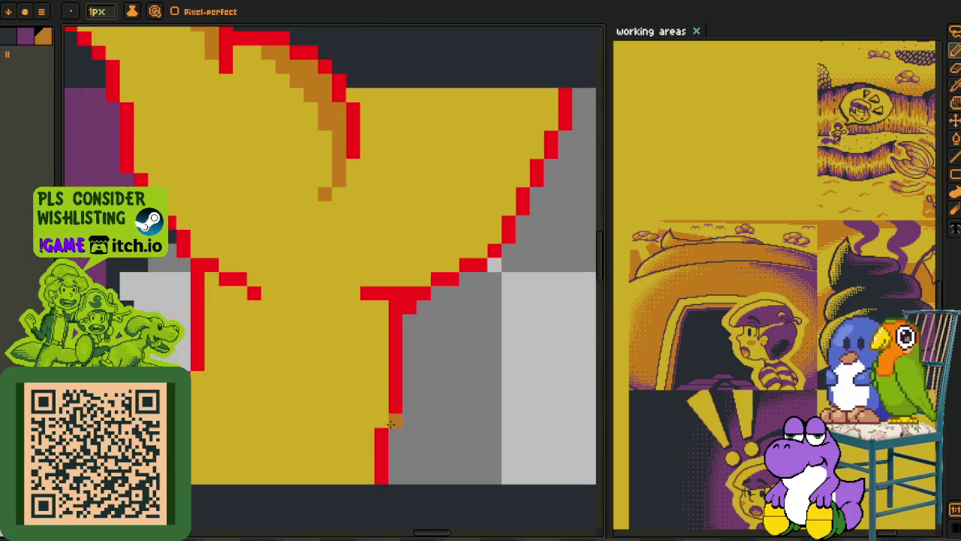
scroll(392, 431, up, 1)
click(378, 415)
click(189, 246)
click(208, 227)
click(184, 223)
- Add orange pixels around the red step, reverting one back to red
click(227, 264)
click(340, 246)
click(378, 264)
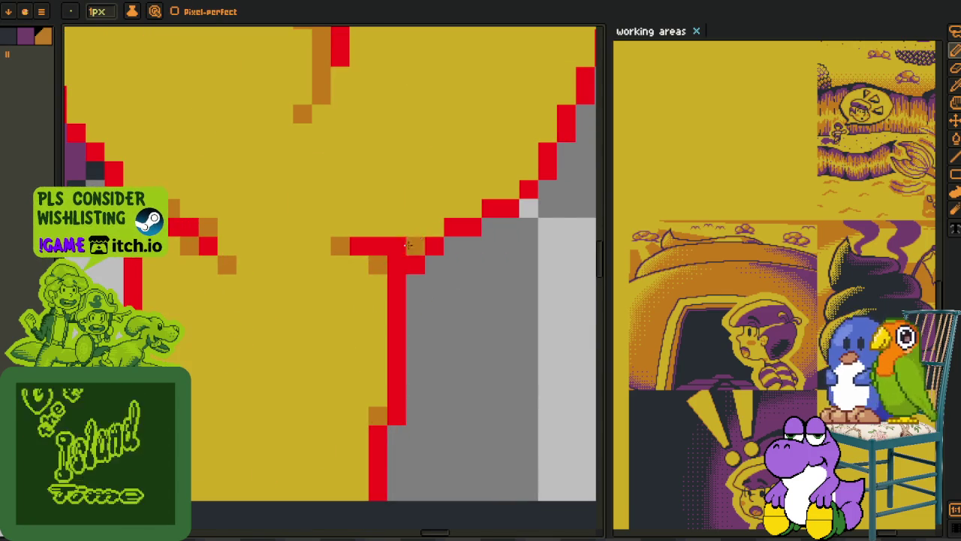
right_click(397, 264)
click(434, 226)
click(397, 245)
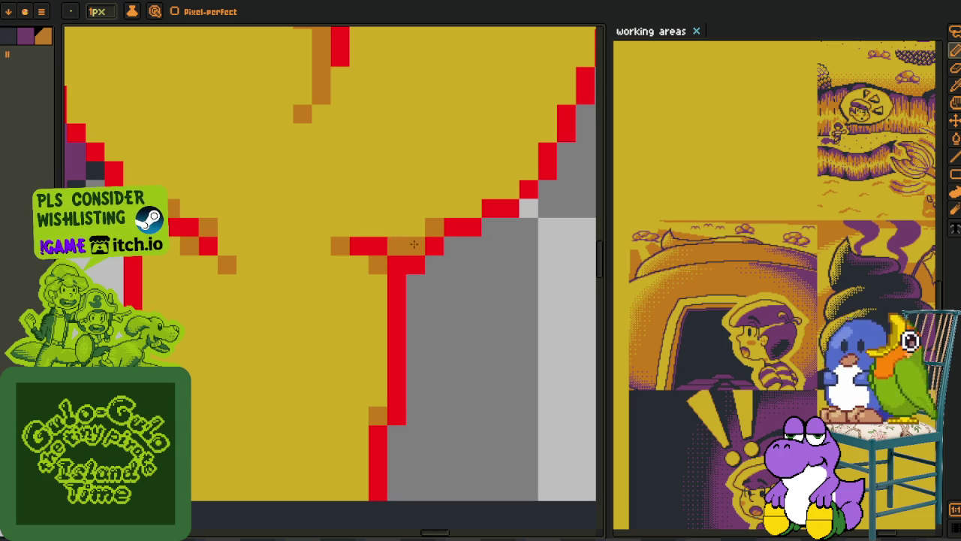
- Shade orange pixels along the red diagonal near the canvas top edge
drag(406, 245, 258, 357)
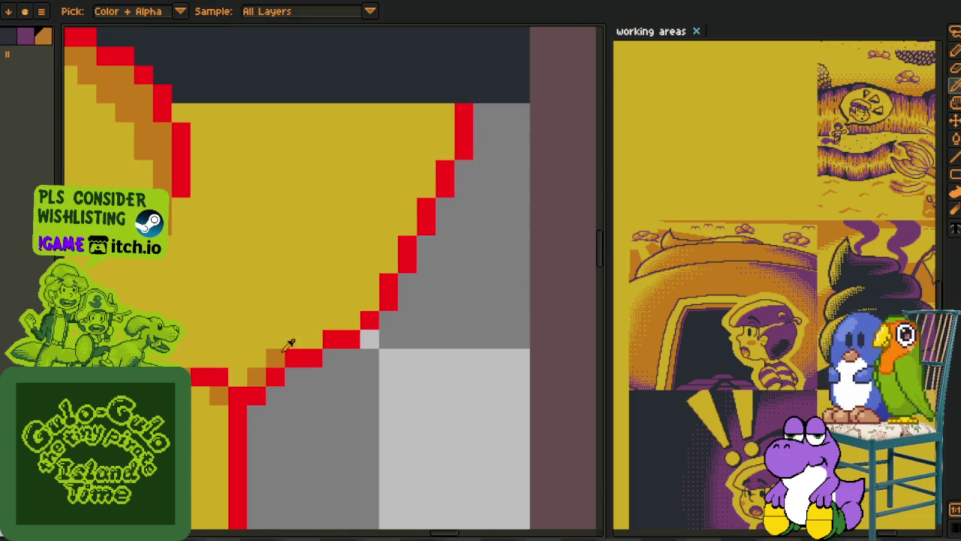
click(313, 339)
click(350, 320)
click(370, 302)
click(388, 265)
click(407, 225)
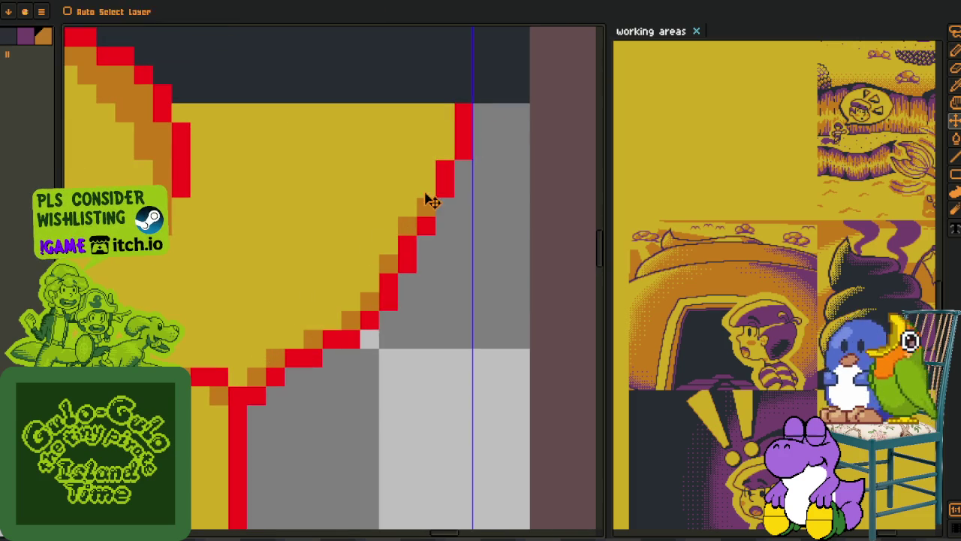
scroll(423, 331, down, 5)
mouse_move(347, 445)
mouse_down()
mouse_move(347, 426)
mouse_move(309, 407)
mouse_move(295, 381)
mouse_up()
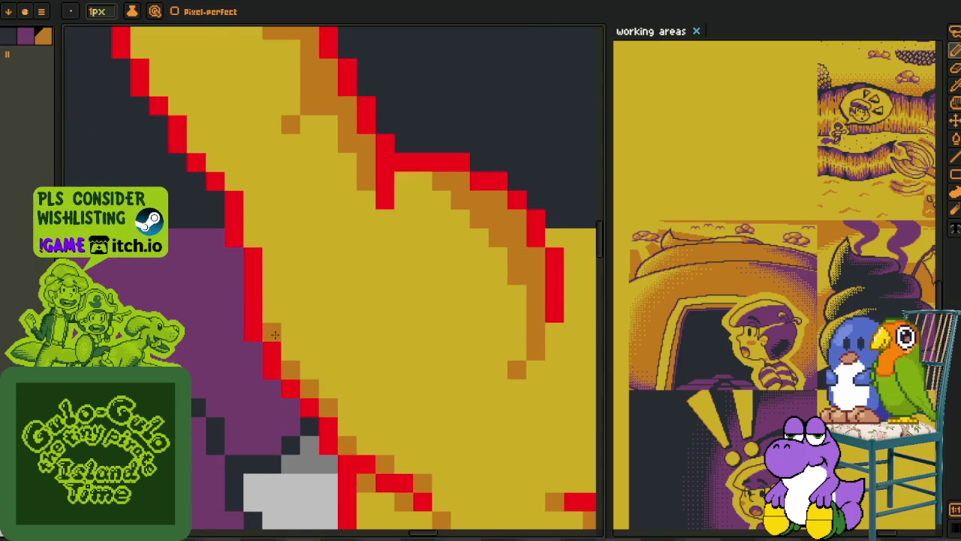
- Add orange pixels along the hand's left edge up to its rounded top
mouse_move(228, 183)
mouse_down()
mouse_move(333, 394)
mouse_move(283, 322)
mouse_up()
click(247, 259)
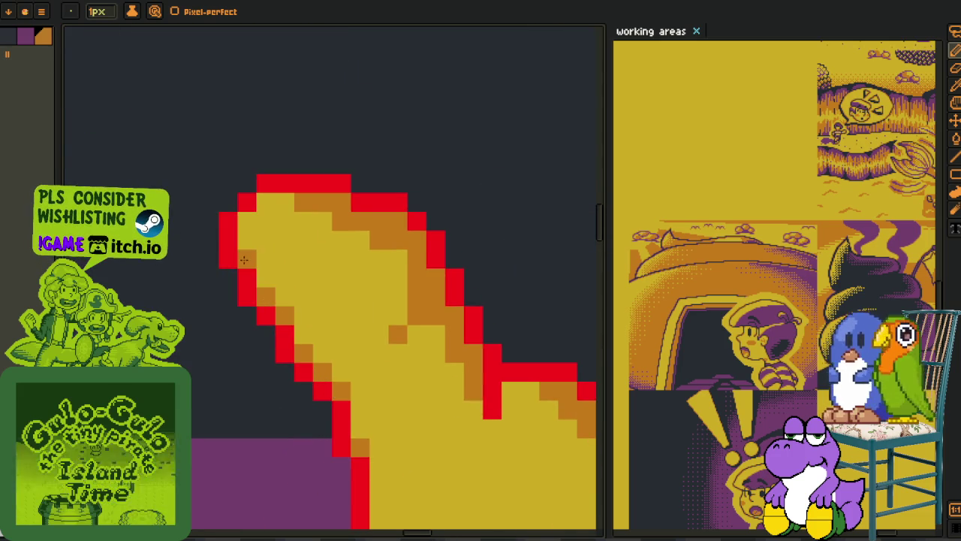
click(247, 222)
click(266, 202)
scroll(296, 263, down, 5)
scroll(314, 281, down, 1)
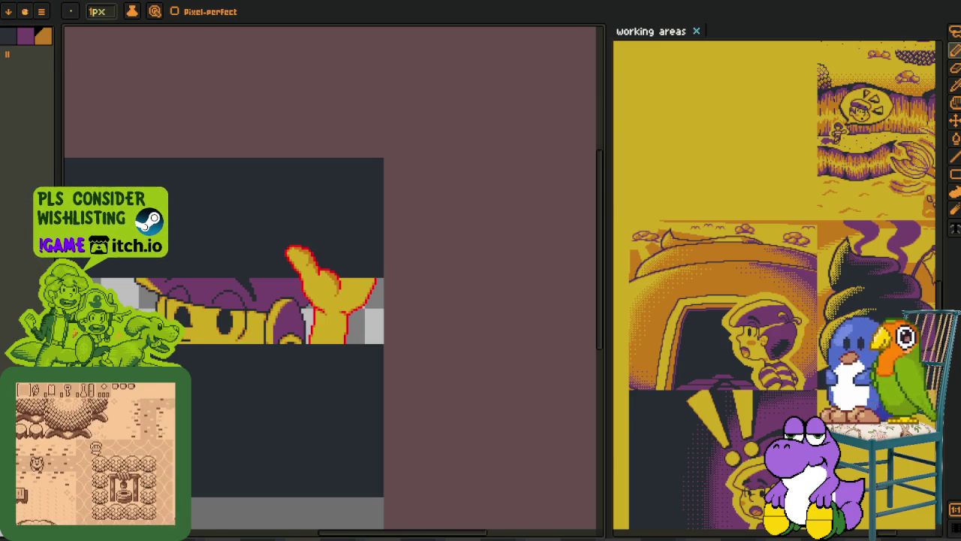
- Replace the red outline colour #FF0000 with dark #20282F
scroll(278, 300, up, 2)
key(alt)
scroll(277, 304, up, 3)
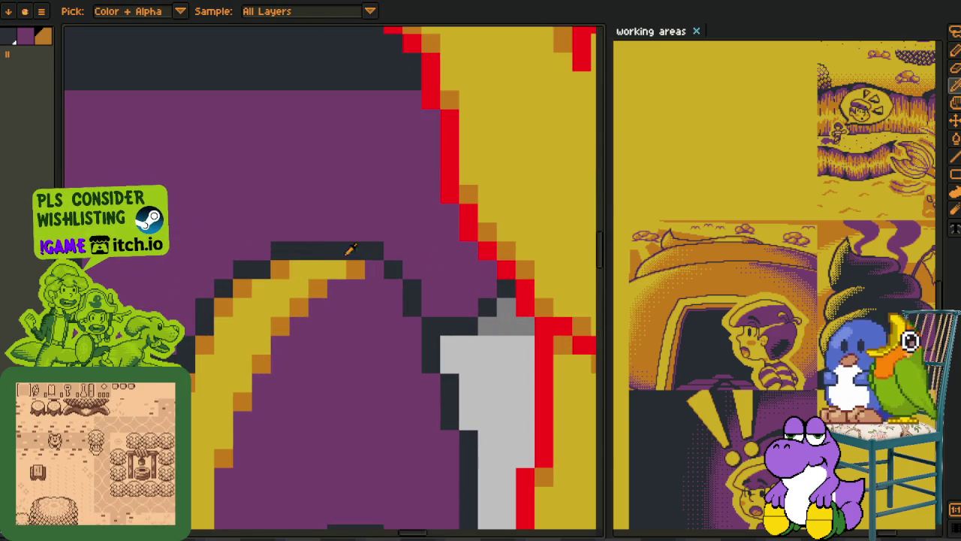
scroll(322, 253, down, 1)
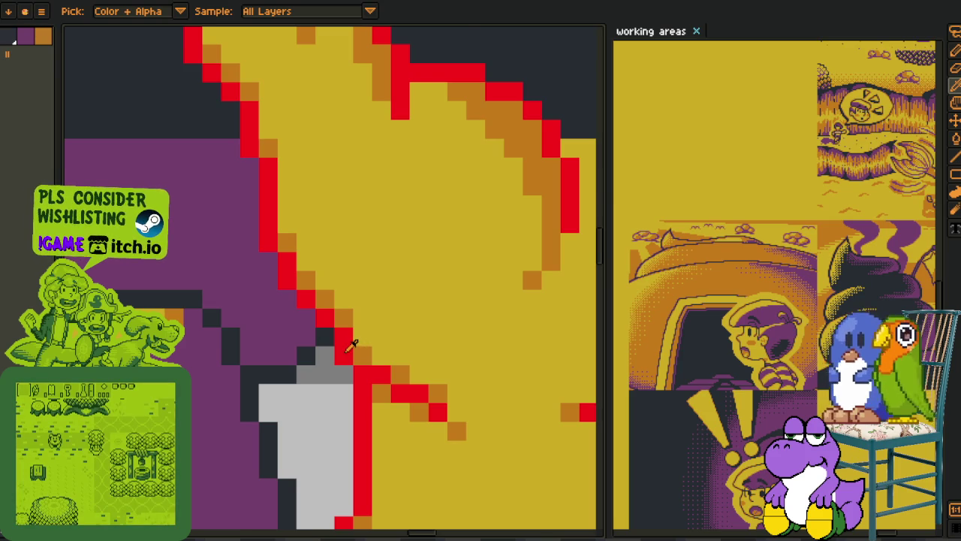
scroll(352, 344, down, 1)
key(shift+r)
click(384, 423)
- Show the layers timeline, save the artwork, and bring up the export menu
scroll(425, 420, down, 1)
scroll(428, 432, down, 1)
scroll(433, 438, down, 1)
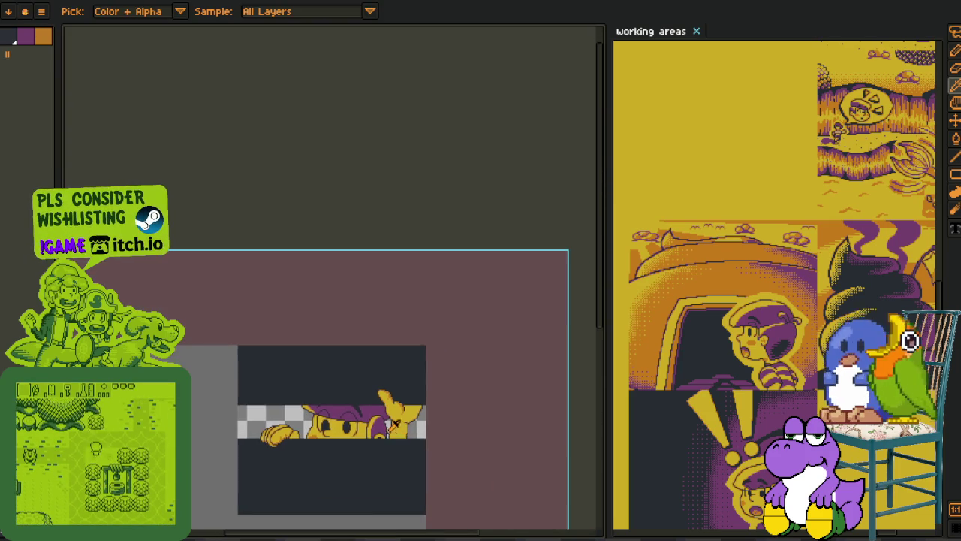
scroll(300, 405, up, 1)
scroll(289, 398, up, 1)
key(z)
key(i)
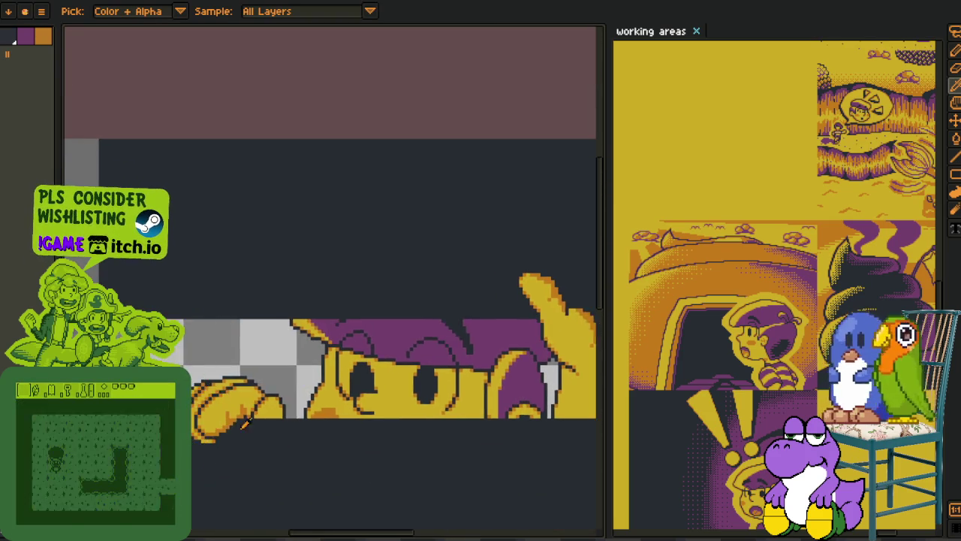
key(Tab)
scroll(172, 294, down, 3)
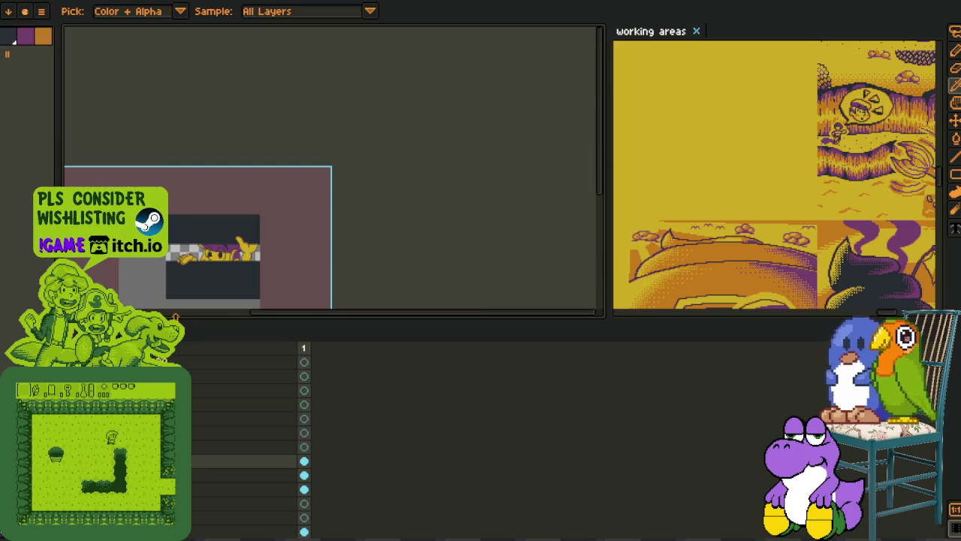
key(v)
key(ctrl+s)
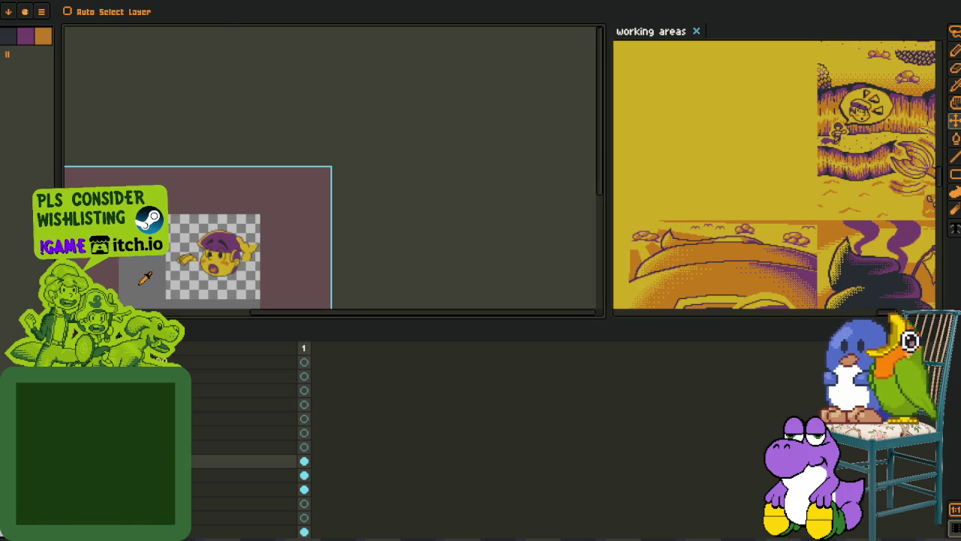
key(o)
click(22, 0)
mouse_move(10, 91)
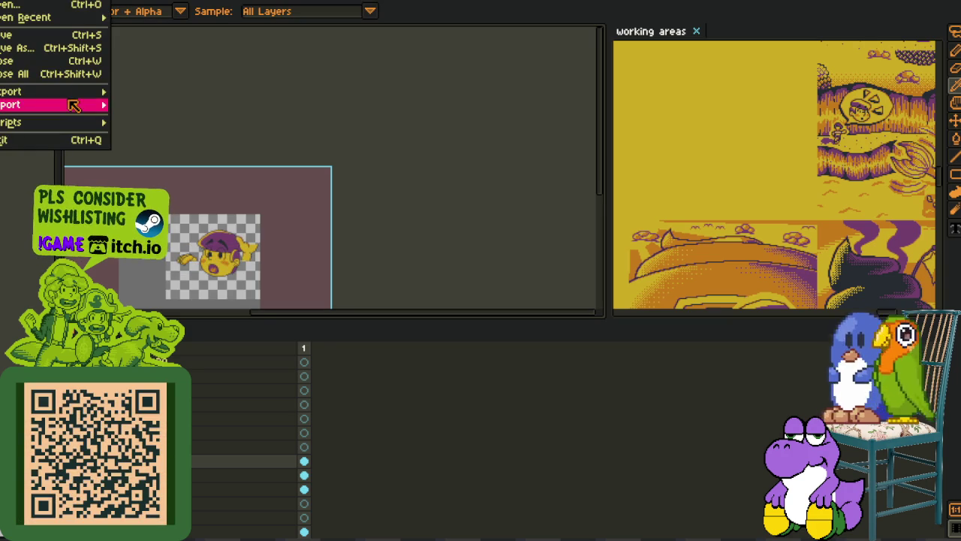
- Export the artwork as a sprite sheet
click(173, 105)
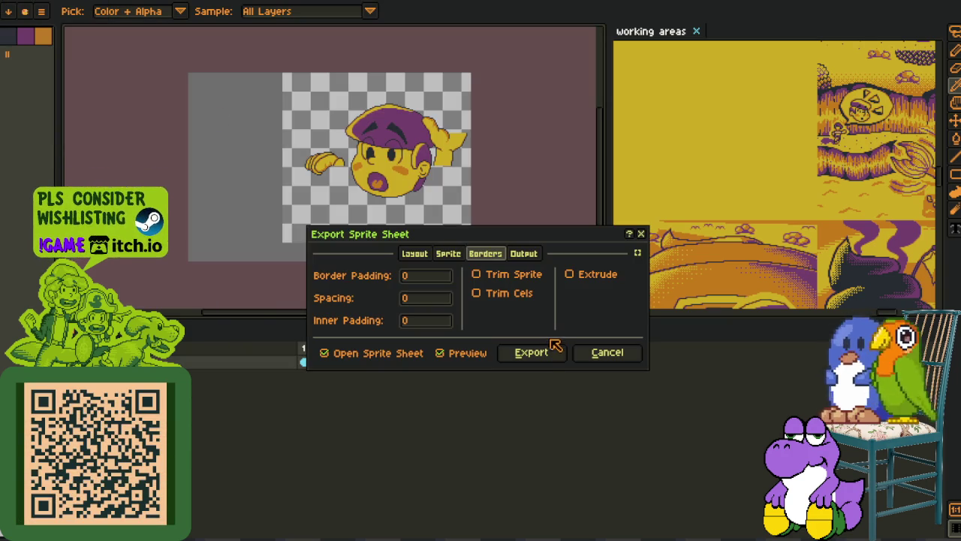
click(529, 352)
scroll(420, 262, down, 2)
scroll(338, 202, down, 1)
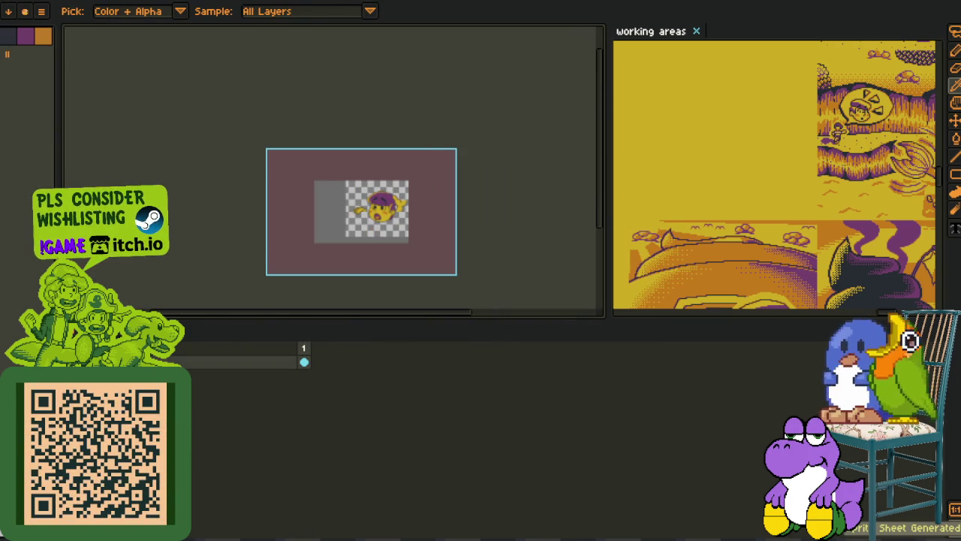
- Undo back to the layered artwork, add a new layer, and paste the merged image
key(m)
key(ctrl+z)
key(ctrl+z)
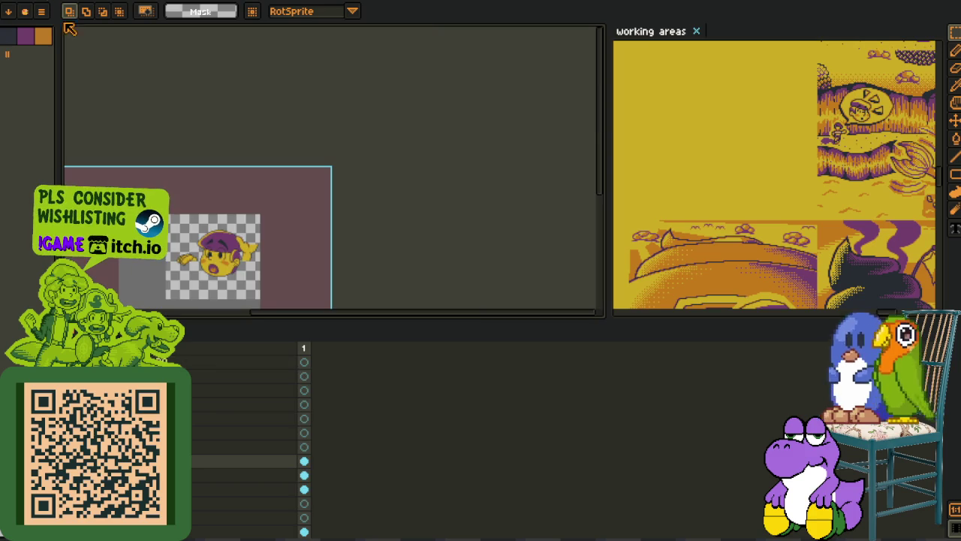
key(ctrl+z)
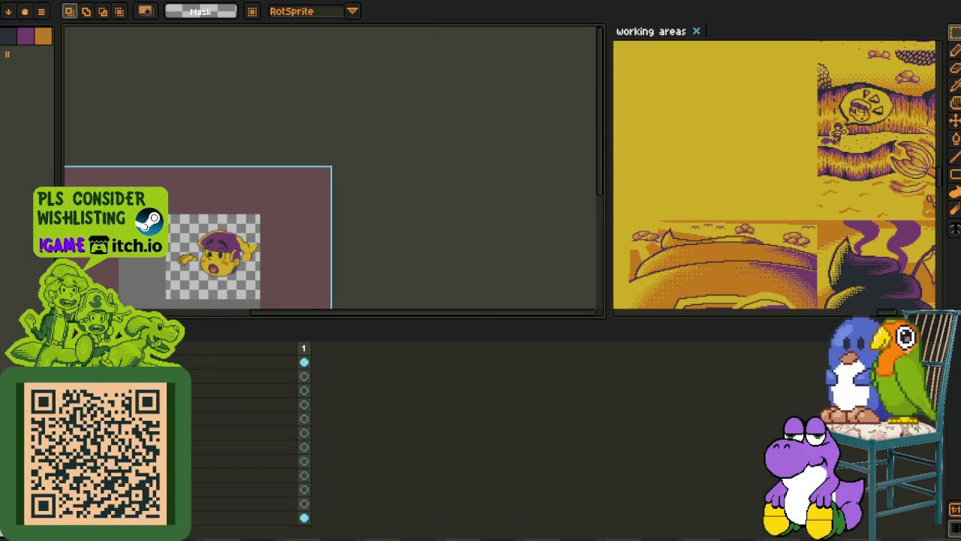
key(ctrl+z)
right_click(225, 496)
mouse_move(209, 464)
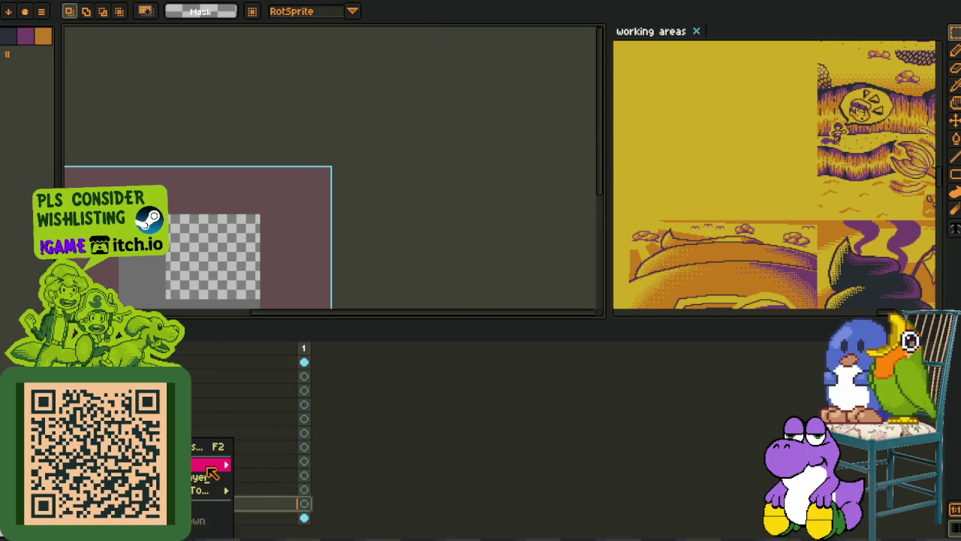
click(263, 462)
key(ctrl+v)
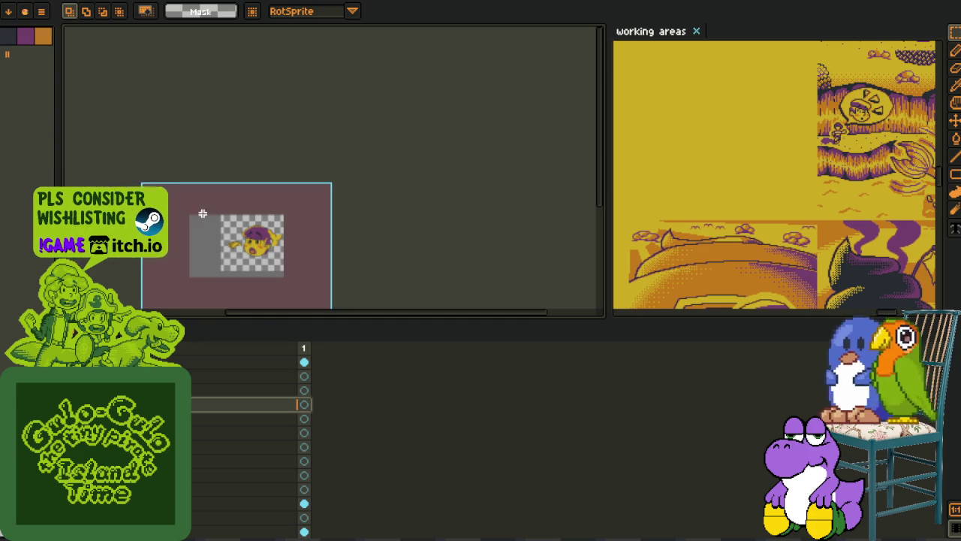
- Attempt a colour replacement on the new layer and dismiss the error message
scroll(256, 263, up, 3)
scroll(197, 277, up, 2)
key(i)
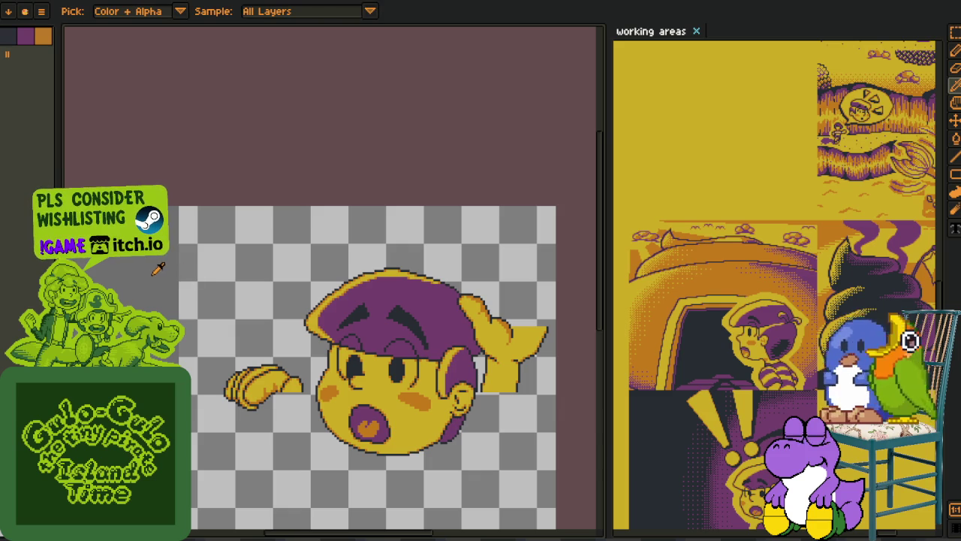
key(shift+i)
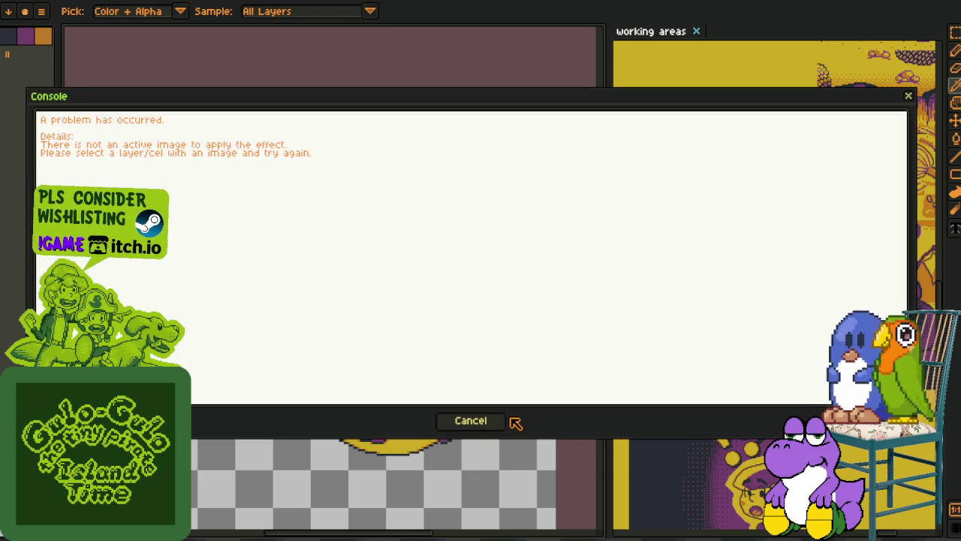
click(481, 422)
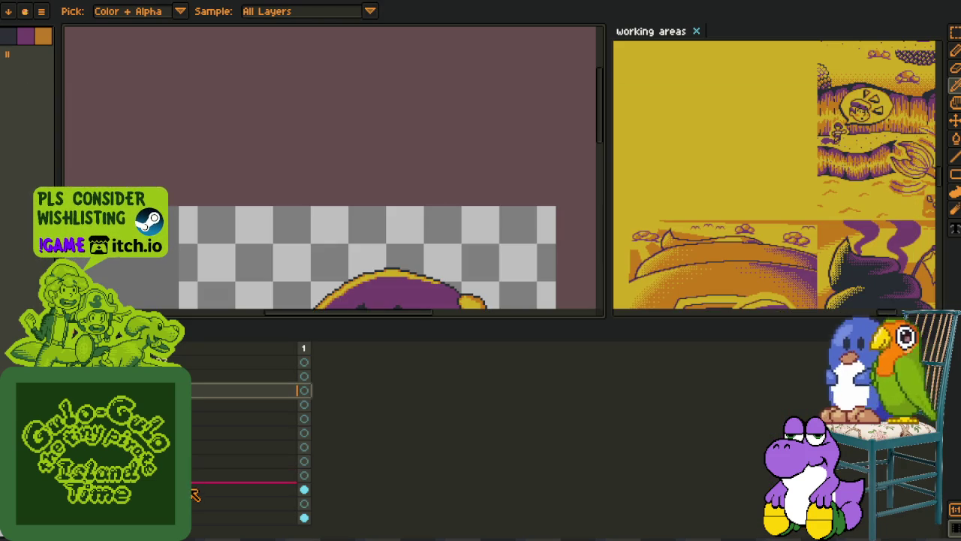
- Hide the timeline and apply Replace Color to the pasted layer
key(Tab)
key(shift+r)
key(Return)
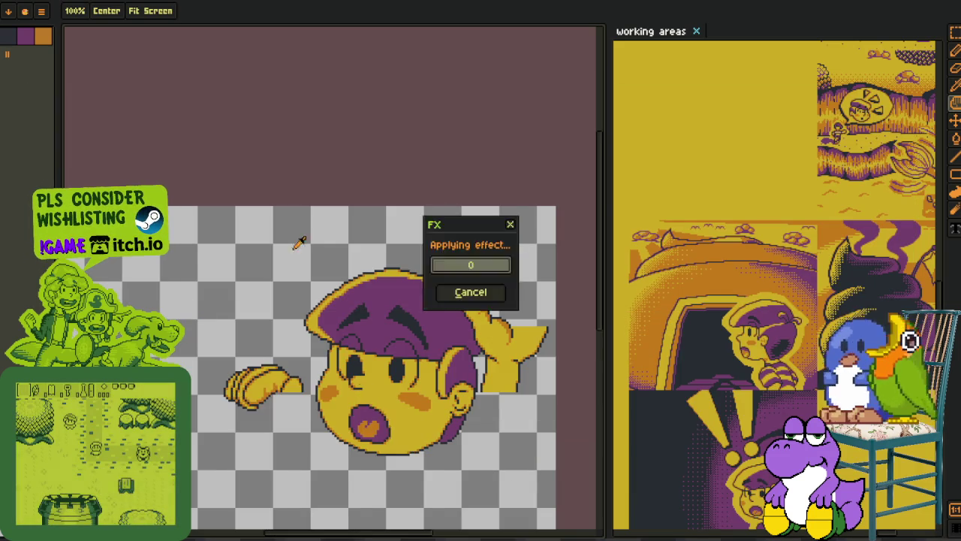
click(379, 419)
key(i)
scroll(223, 284, down, 2)
scroll(223, 284, down, 1)
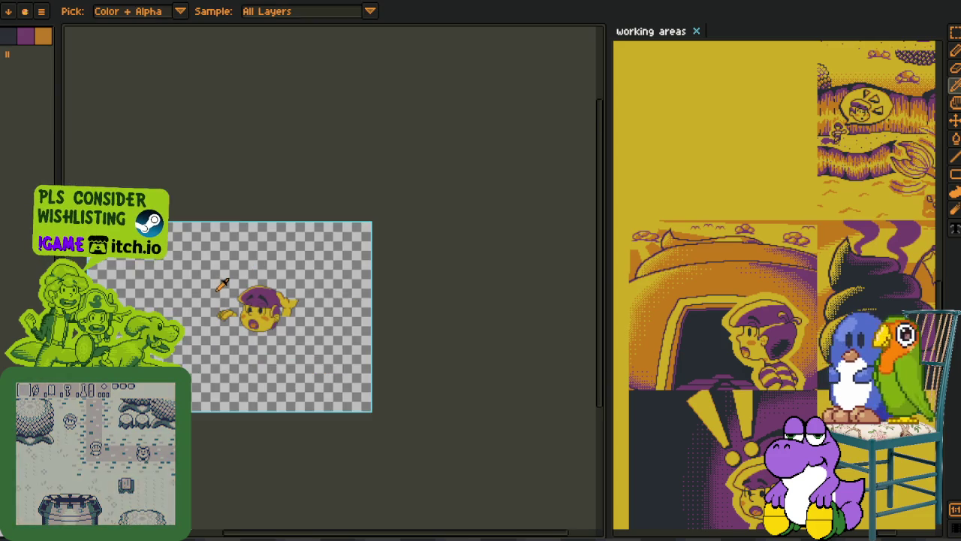
scroll(215, 343, up, 1)
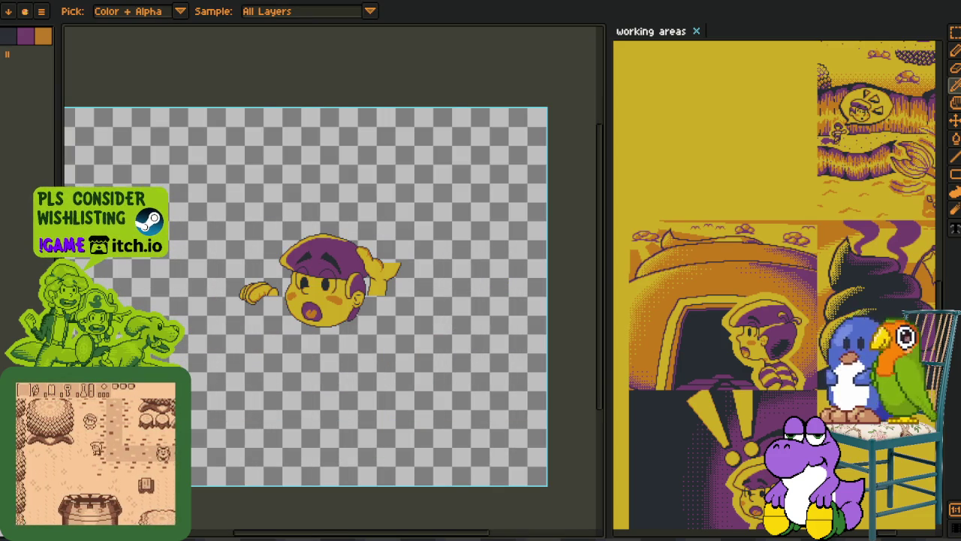
scroll(245, 285, up, 1)
- Apply a red outline around the whole face and raised hand
key(Tab)
mouse_move(274, 333)
mouse_down()
mouse_move(193, 331)
mouse_move(183, 245)
mouse_up()
key(Tab)
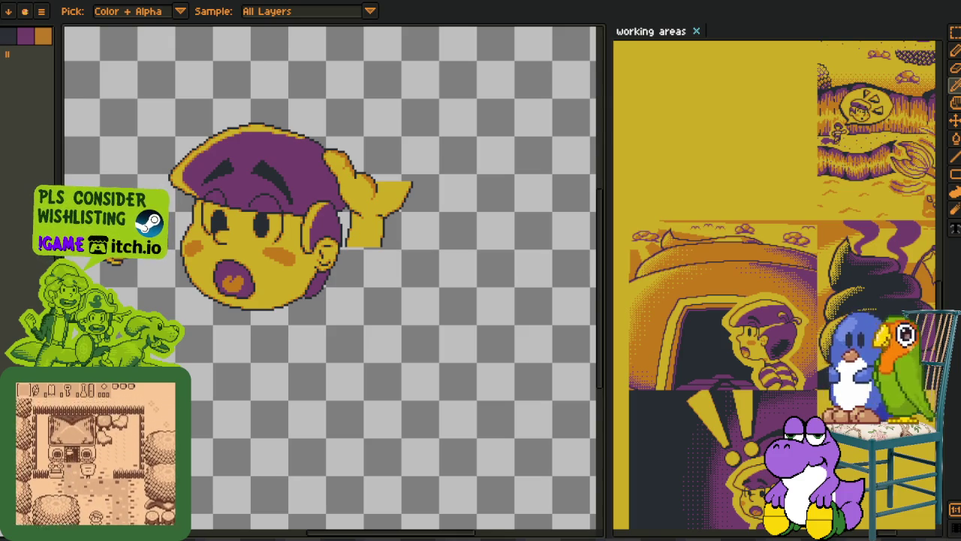
key(shift+o)
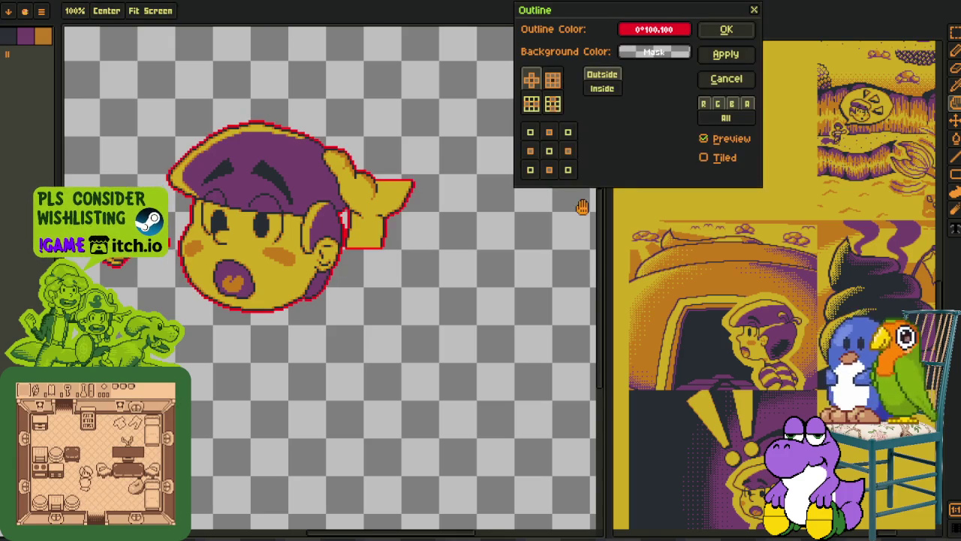
click(710, 29)
- Reapply the red outline five more times to thicken the border
key(shift+o)
click(721, 30)
key(shift+o)
click(725, 31)
key(shift+o)
click(727, 32)
key(shift+o)
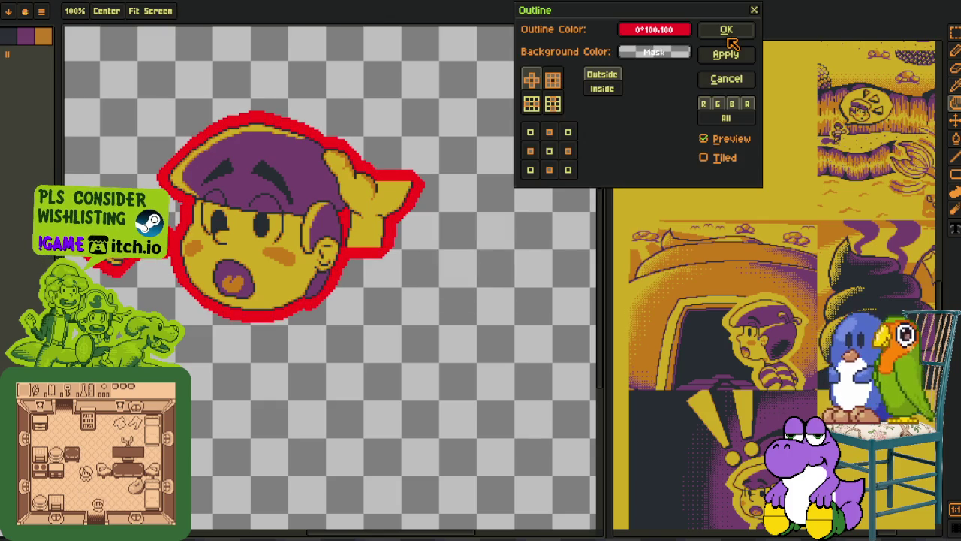
click(727, 30)
key(shift+o)
click(728, 30)
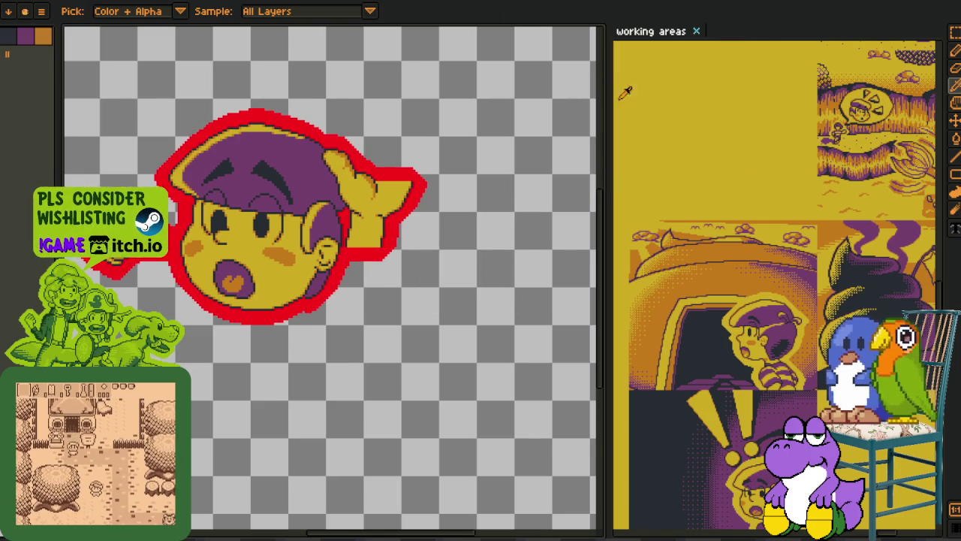
- Zoom in to inspect the thickened red outline
scroll(226, 255, down, 2)
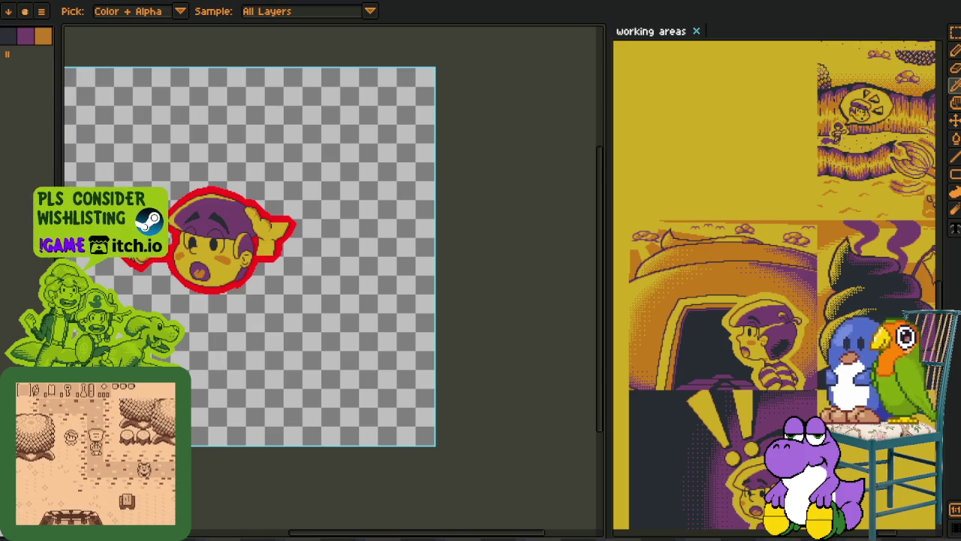
scroll(333, 322, up, 1)
scroll(275, 309, up, 3)
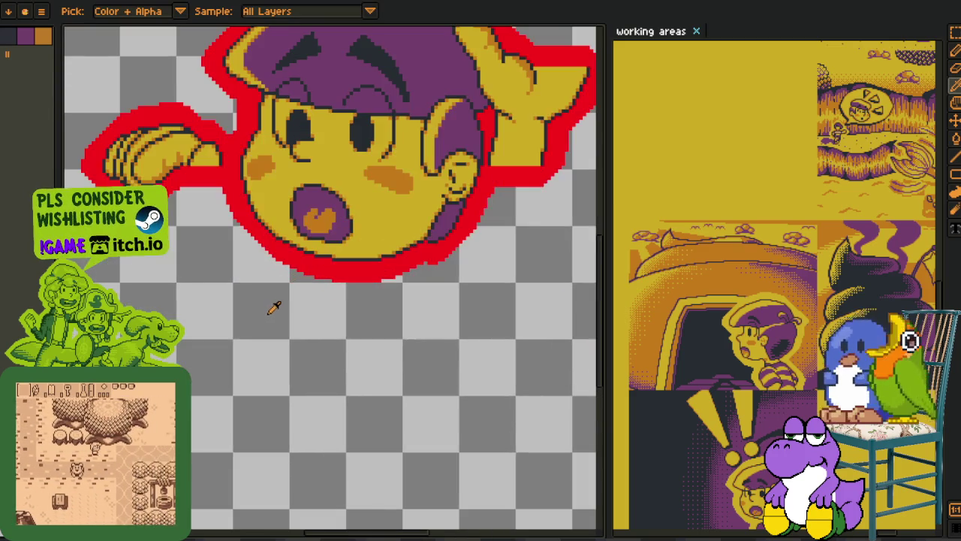
scroll(195, 226, up, 2)
key(Tab)
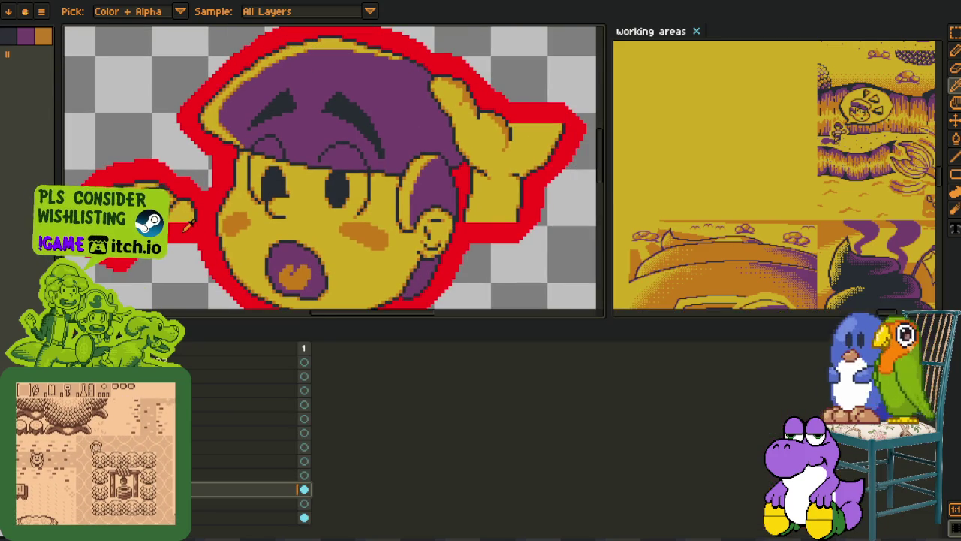
key(Tab)
key(m)
scroll(188, 225, up, 1)
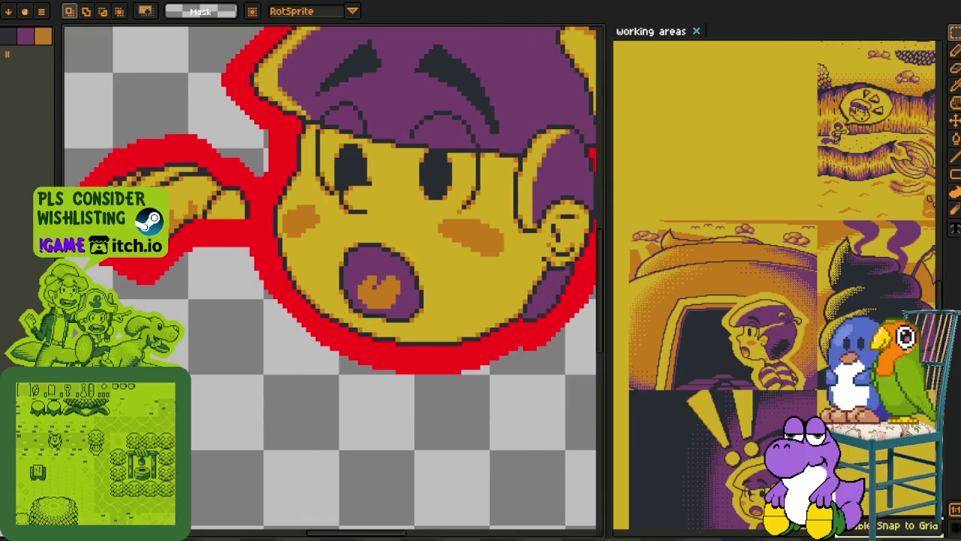
- Pick a different layer in the timeline and clear the trial selection
scroll(195, 226, up, 1)
drag(196, 223, 590, 462)
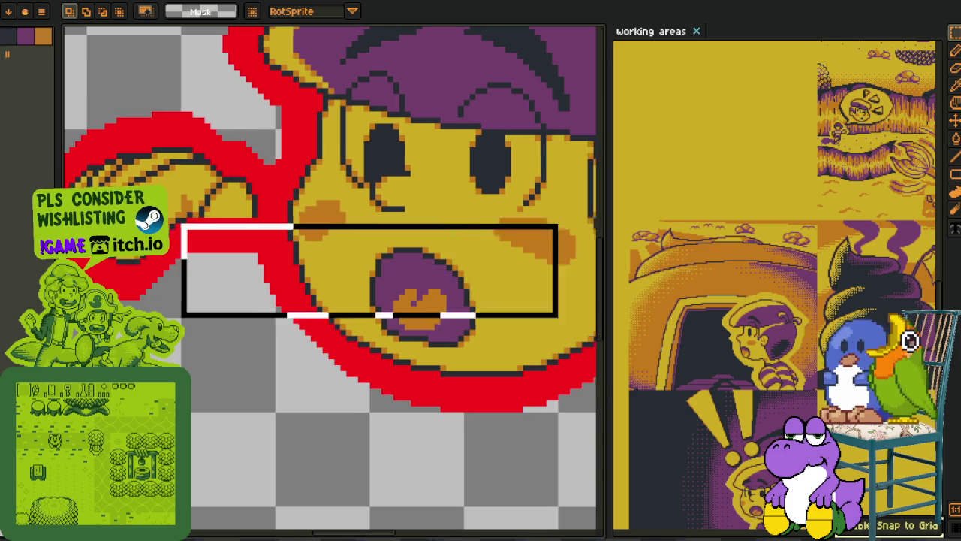
scroll(314, 251, down, 2)
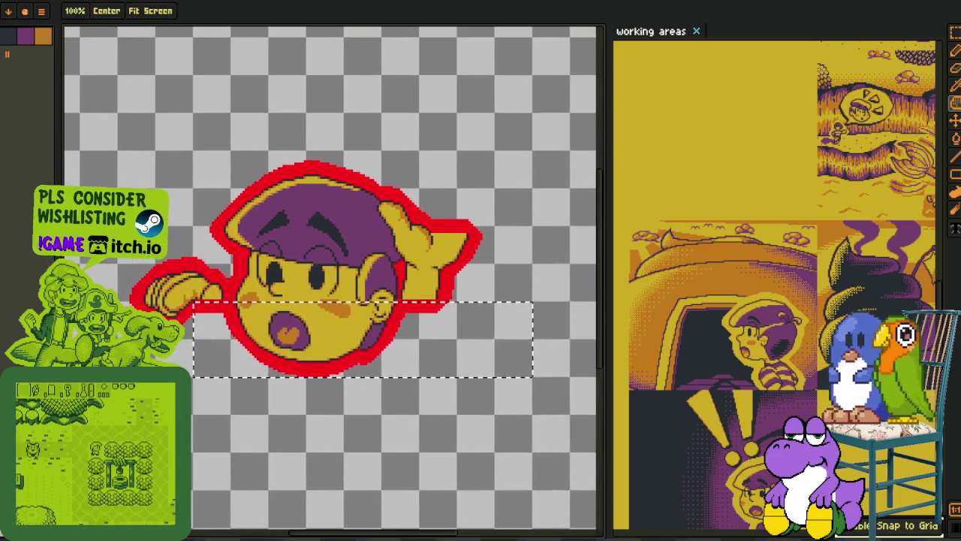
key(Tab)
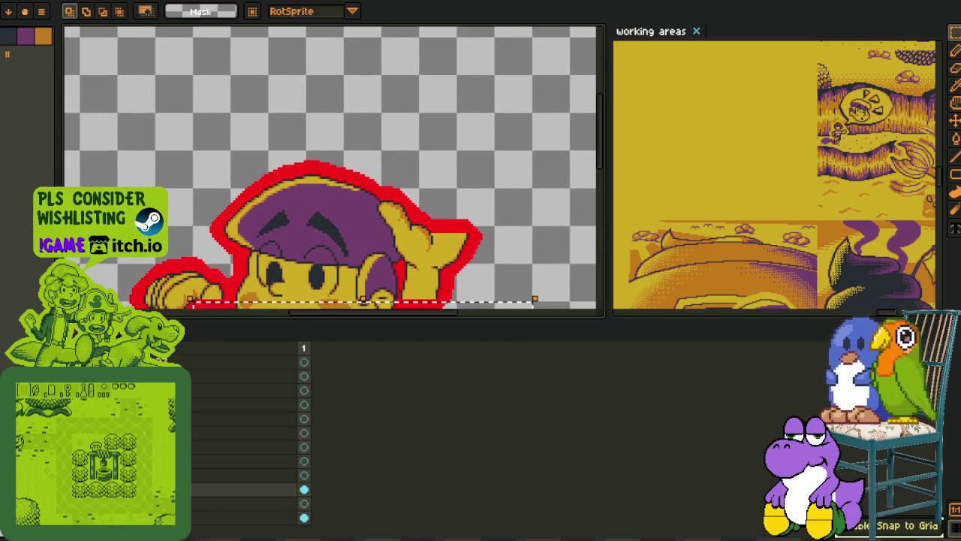
scroll(334, 167, down, 3)
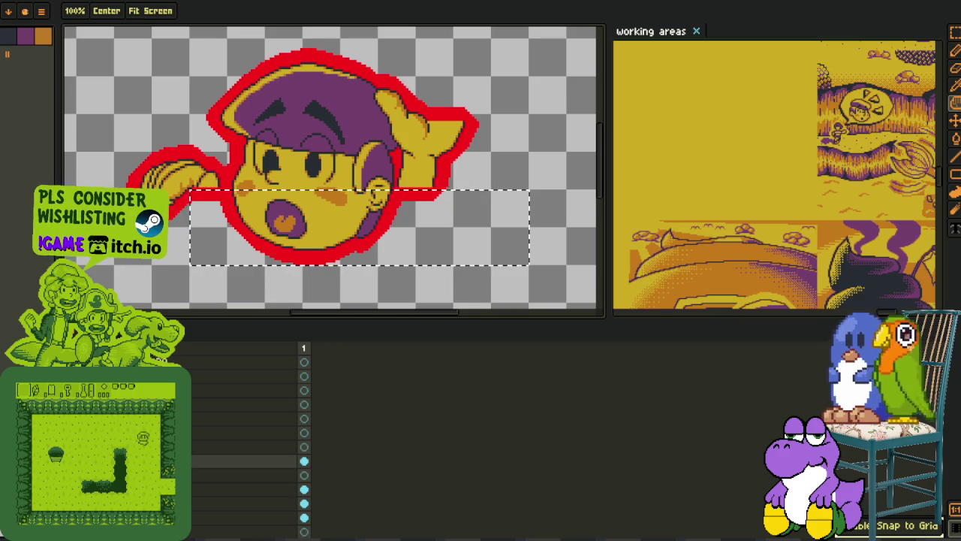
click(244, 434)
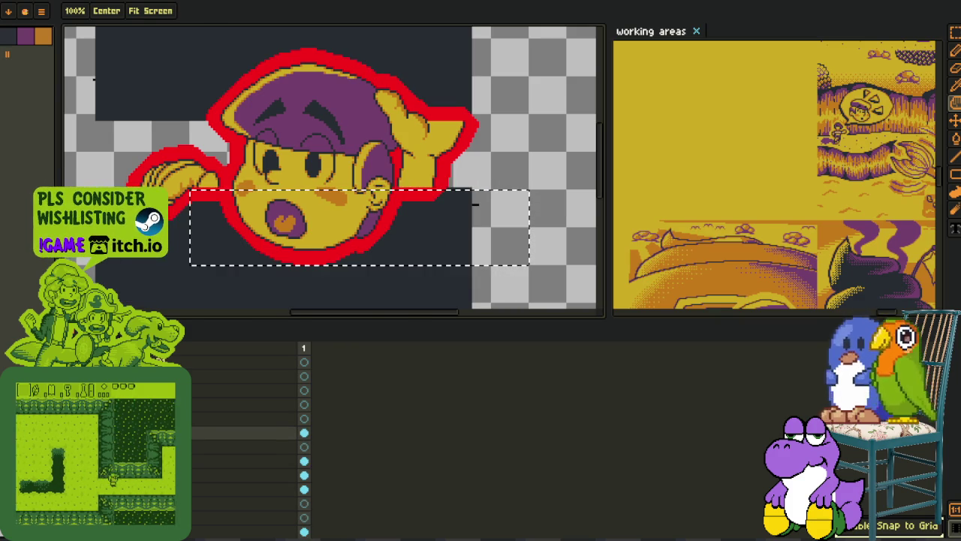
key(m)
key(ctrl+d)
- Select everything below the eye line and delete it
key(Tab)
scroll(383, 136, up, 2)
scroll(441, 184, up, 2)
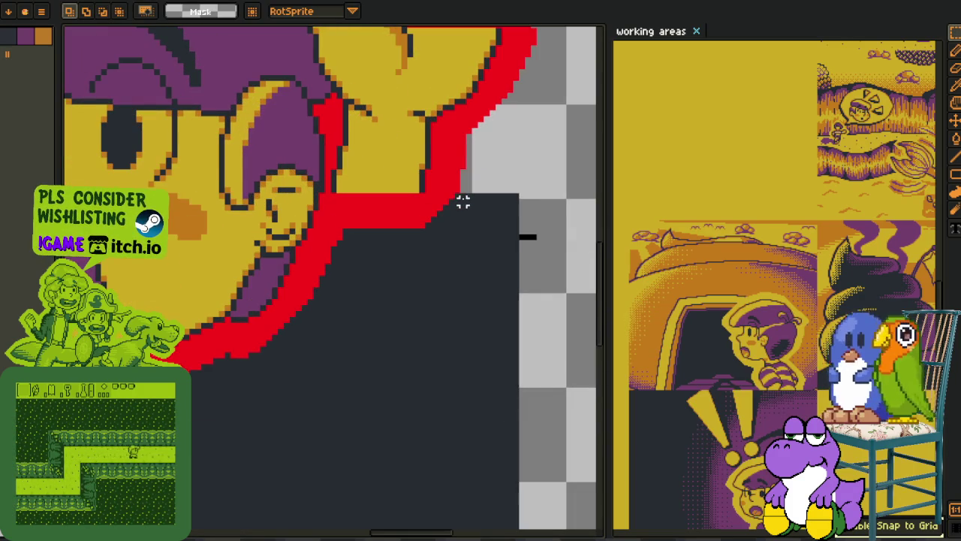
mouse_move(191, 391)
mouse_down()
mouse_move(472, 200)
mouse_move(102, 164)
mouse_up()
click(477, 178)
scroll(470, 194, up, 2)
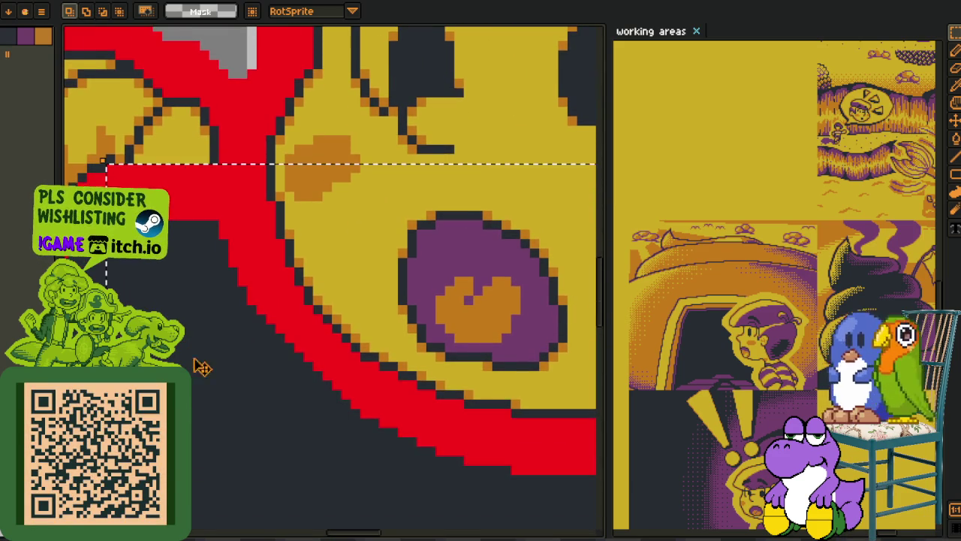
scroll(228, 210, down, 2)
key(Delete)
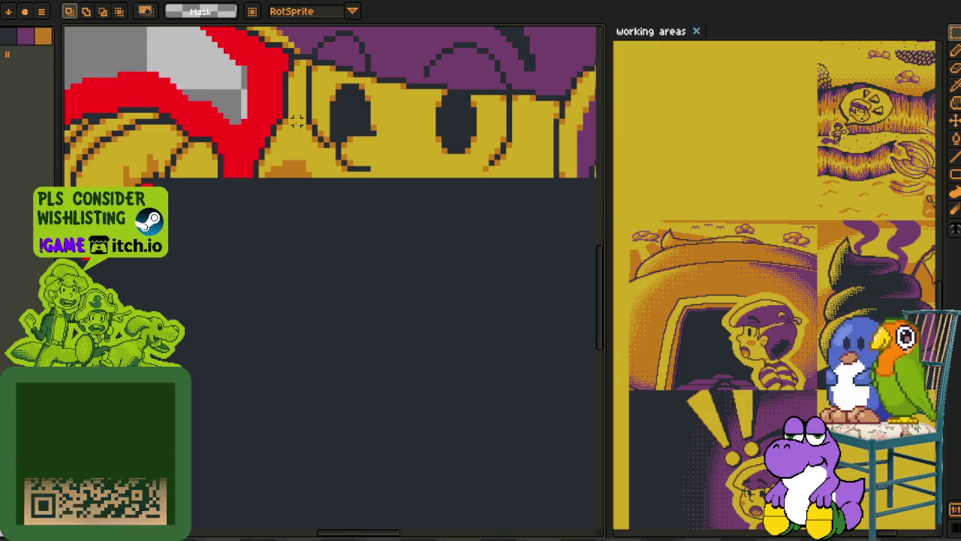
- Select and delete the red outline stretch above the raised hand
scroll(320, 115, down, 2)
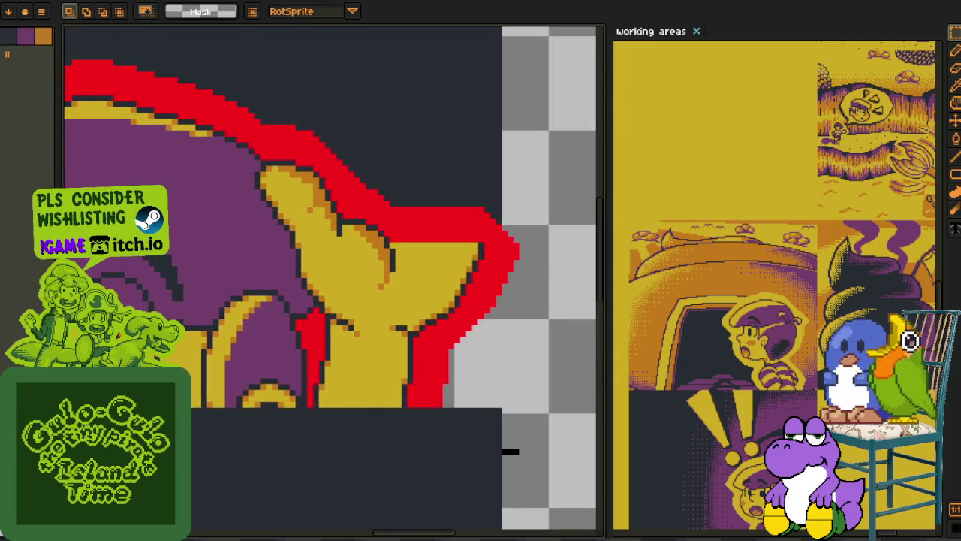
scroll(386, 258, up, 1)
scroll(386, 258, up, 1)
scroll(312, 293, up, 1)
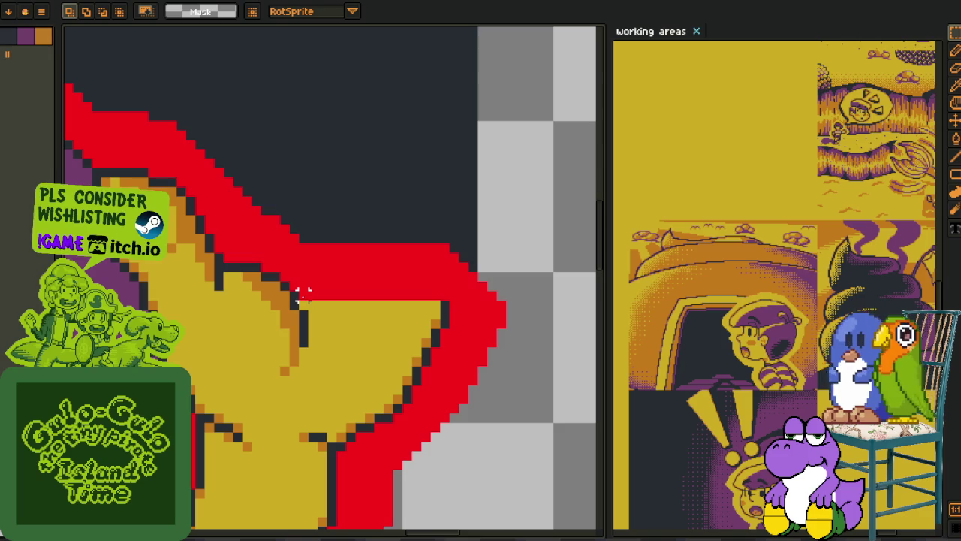
drag(301, 293, 580, 151)
key(Delete)
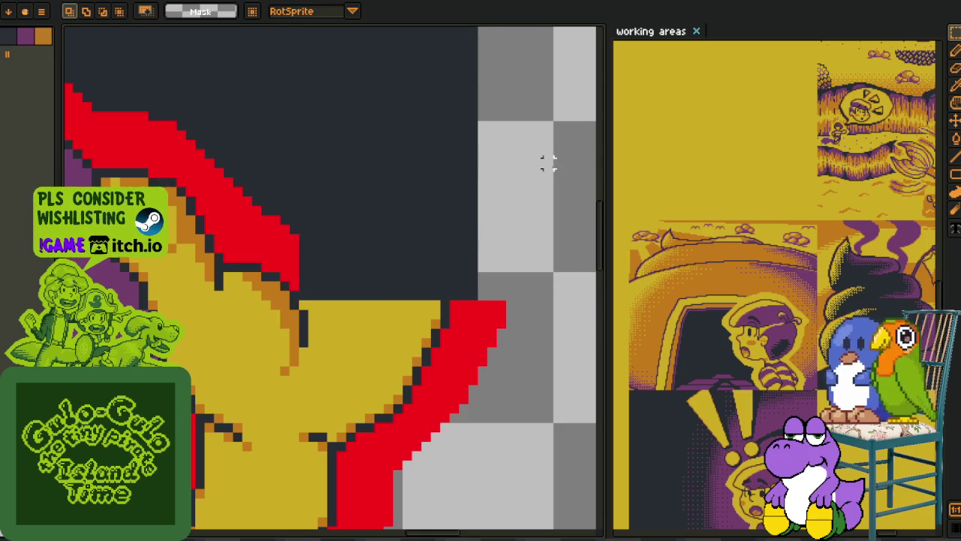
- Paint over the stepped red pixels along the outline's diagonal edge with the Pencil
scroll(556, 166, down, 2)
scroll(462, 222, up, 1)
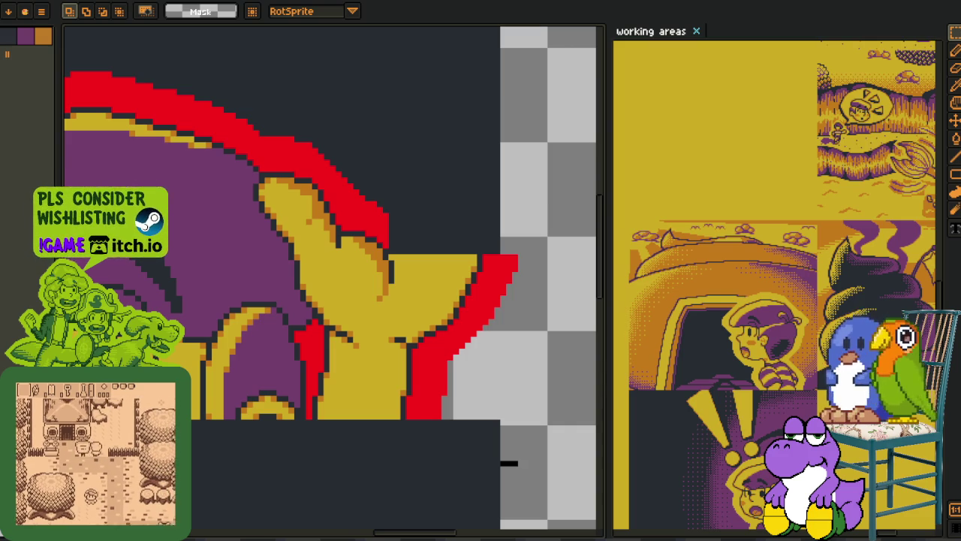
scroll(279, 256, up, 2)
scroll(371, 210, up, 1)
scroll(382, 216, up, 2)
key(b)
mouse_move(327, 173)
mouse_down()
mouse_move(298, 172)
mouse_move(440, 341)
mouse_move(354, 229)
mouse_move(411, 315)
mouse_up()
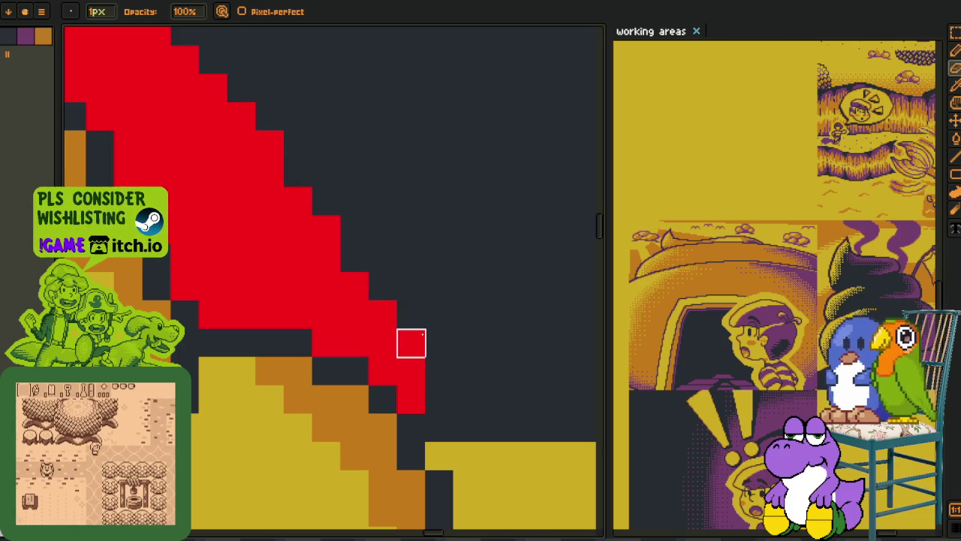
click(411, 342)
- Sample the red outline colour and extend the diagonal with two more red pixels
scroll(398, 311, down, 2)
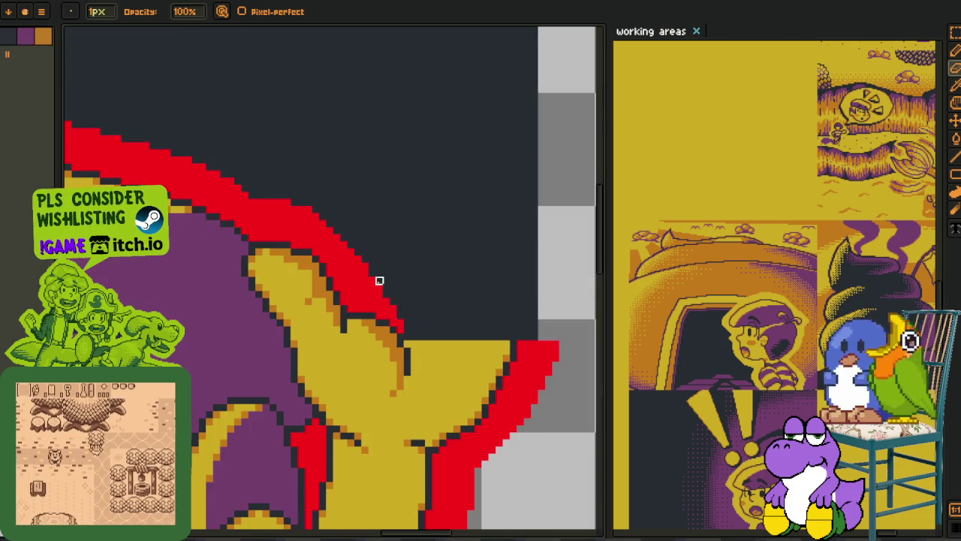
scroll(377, 285, down, 2)
key(m)
scroll(448, 270, down, 2)
key(e)
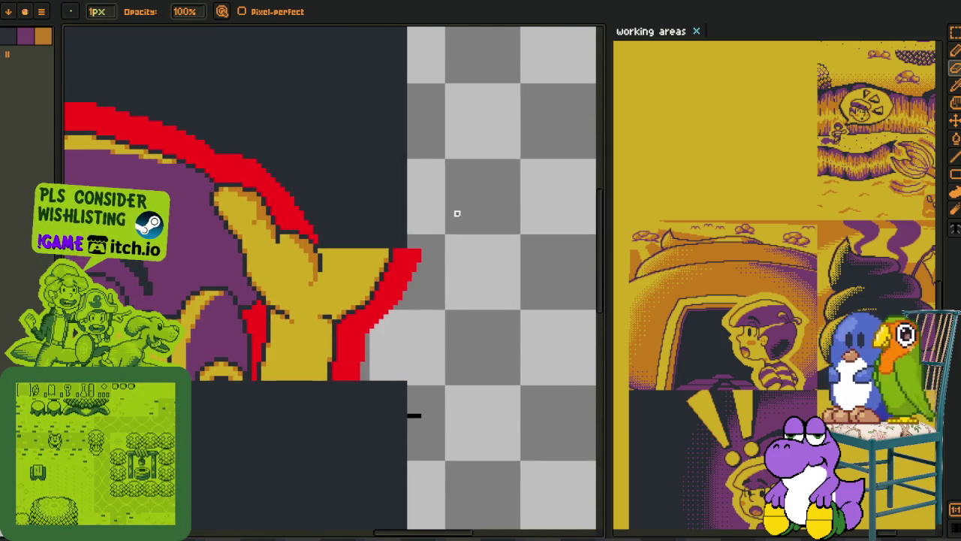
key(i)
scroll(427, 215, up, 3)
key(b)
click(299, 235)
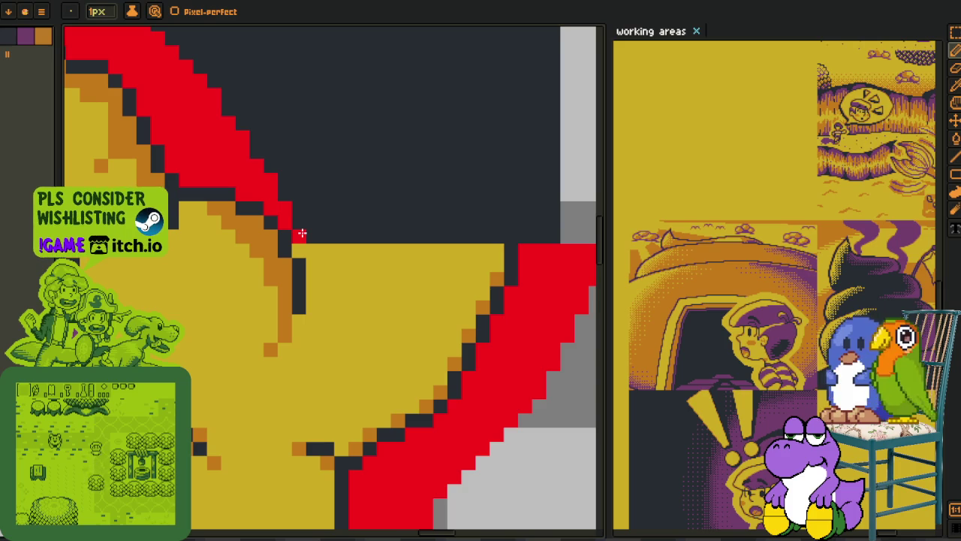
drag(302, 222, 315, 236)
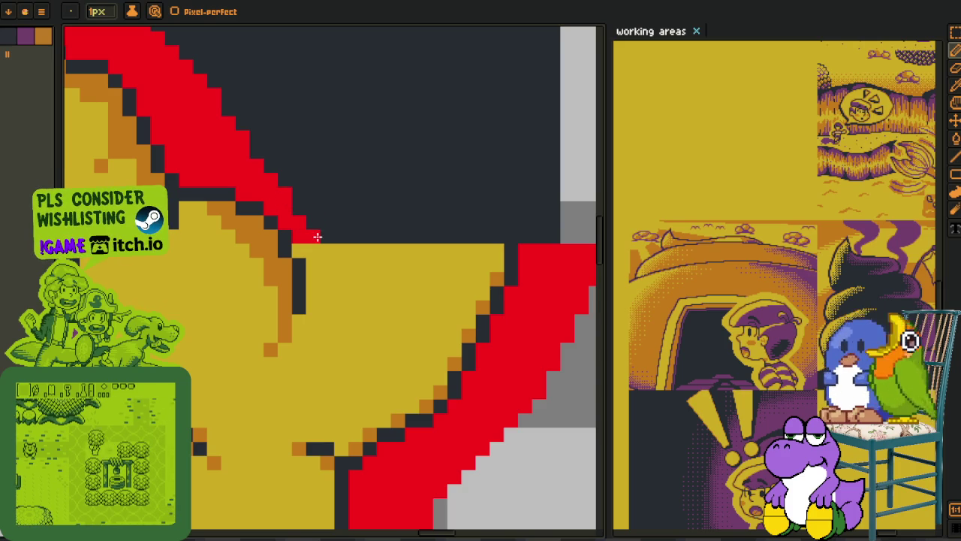
key(i)
scroll(316, 237, down, 3)
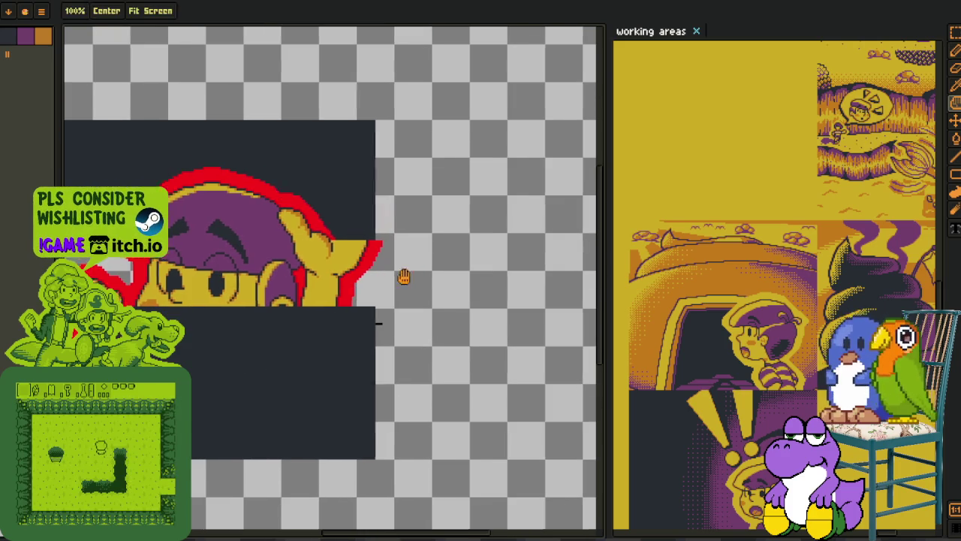
- Hide the dark backdrop and set up Replace Color from #20282f to orange #c97900
drag(386, 279, 440, 250)
key(Tab)
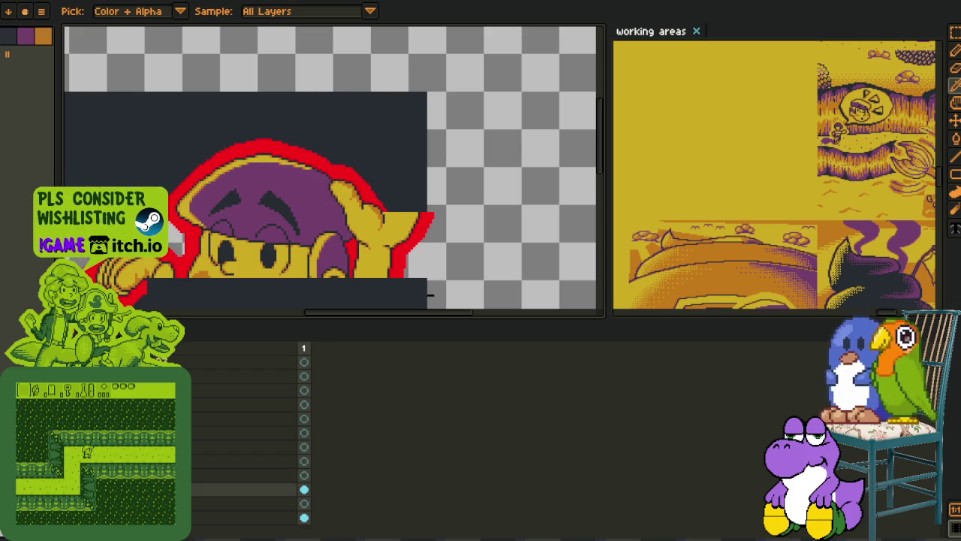
key(Tab)
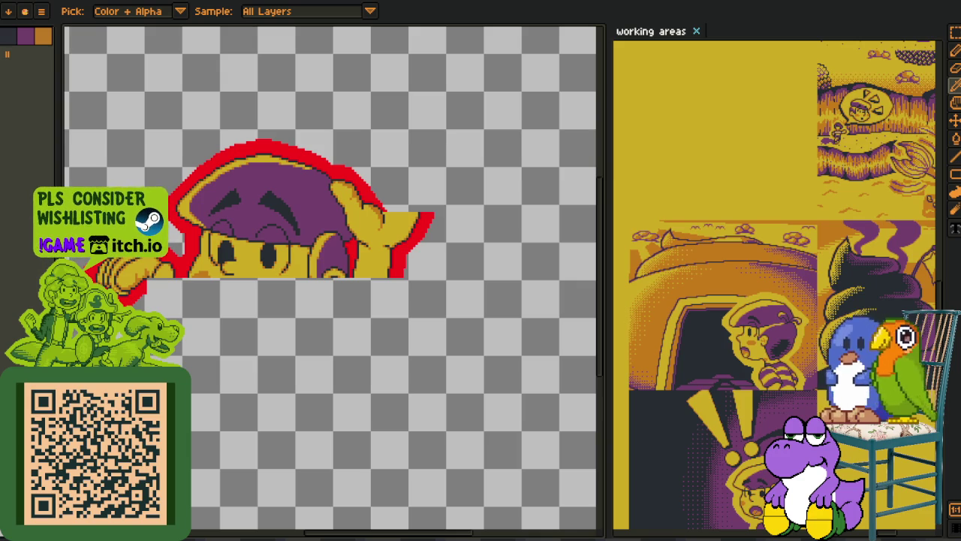
scroll(264, 235, up, 2)
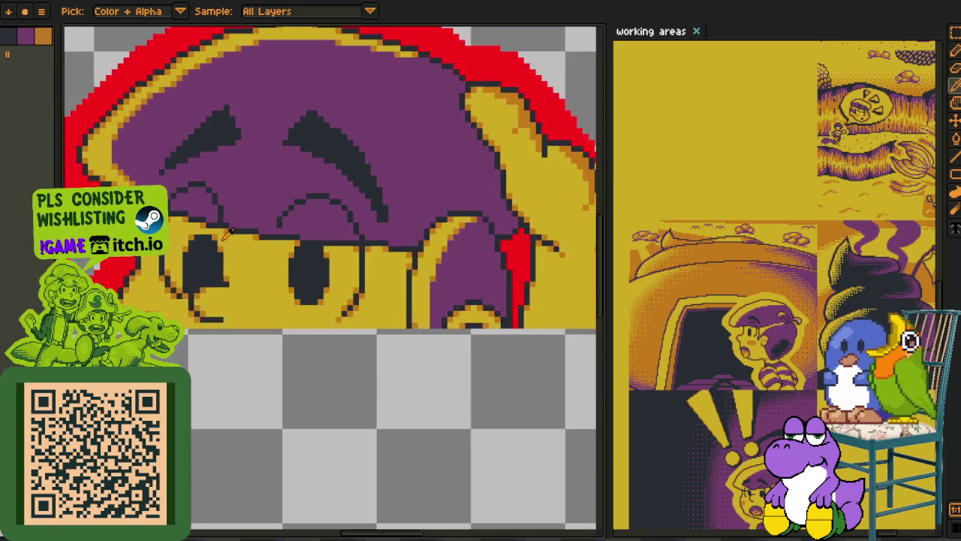
scroll(215, 260, up, 2)
key(shift+r)
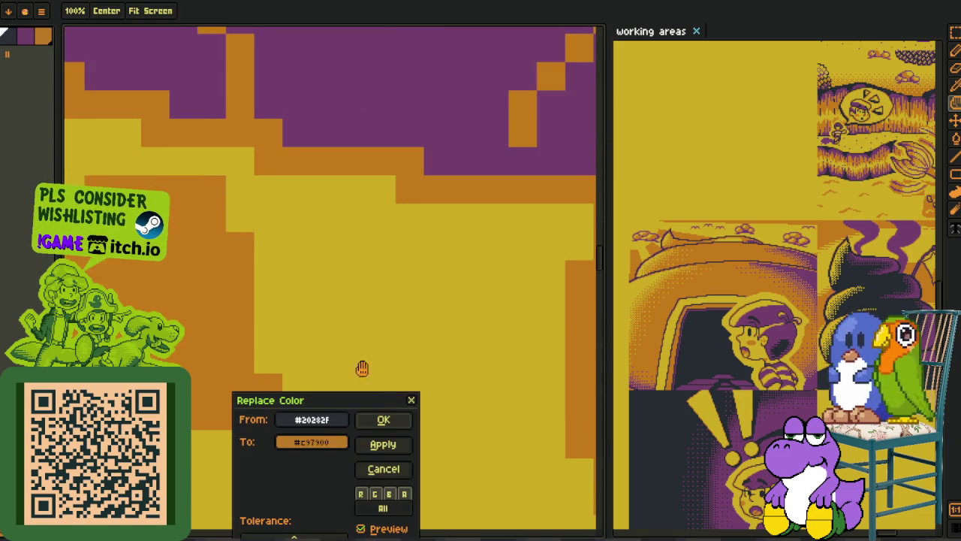
- Replace the dark and yellow pixels with orange
click(381, 420)
scroll(375, 366, down, 2)
click(375, 367)
key(shift+r)
click(382, 418)
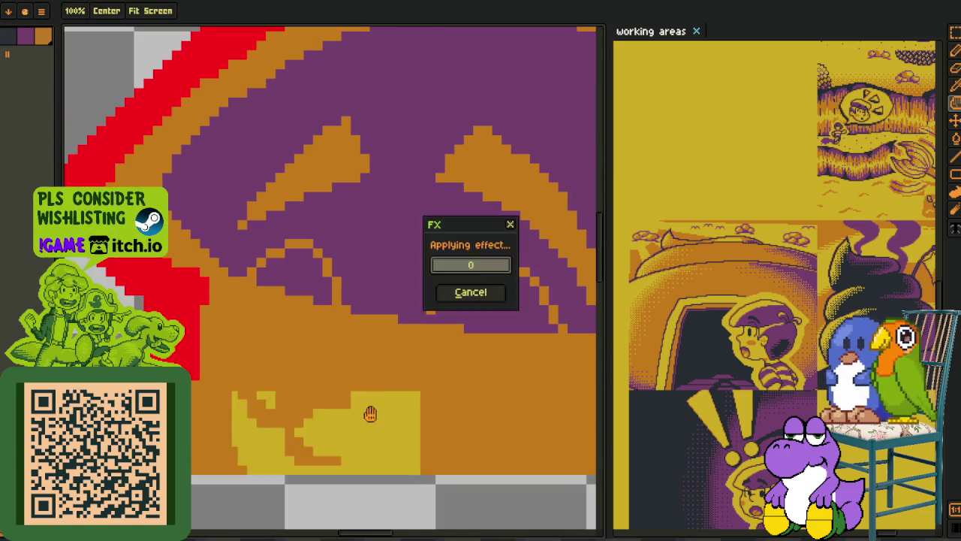
- Make the orange and purple pixels transparent, leaving only the red outline
click(348, 340)
scroll(347, 340, down, 2)
key(shift+r)
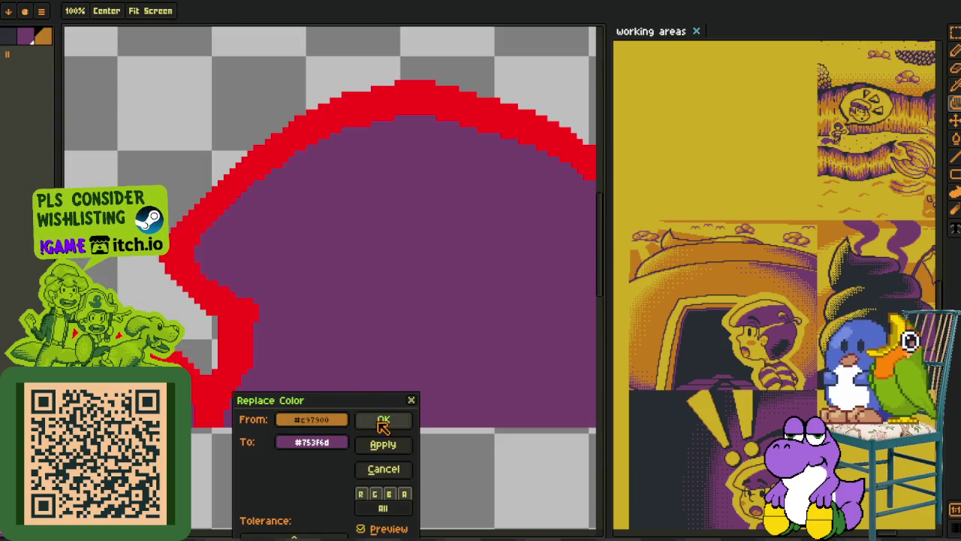
click(382, 418)
scroll(379, 409, down, 1)
scroll(380, 410, down, 1)
click(293, 323)
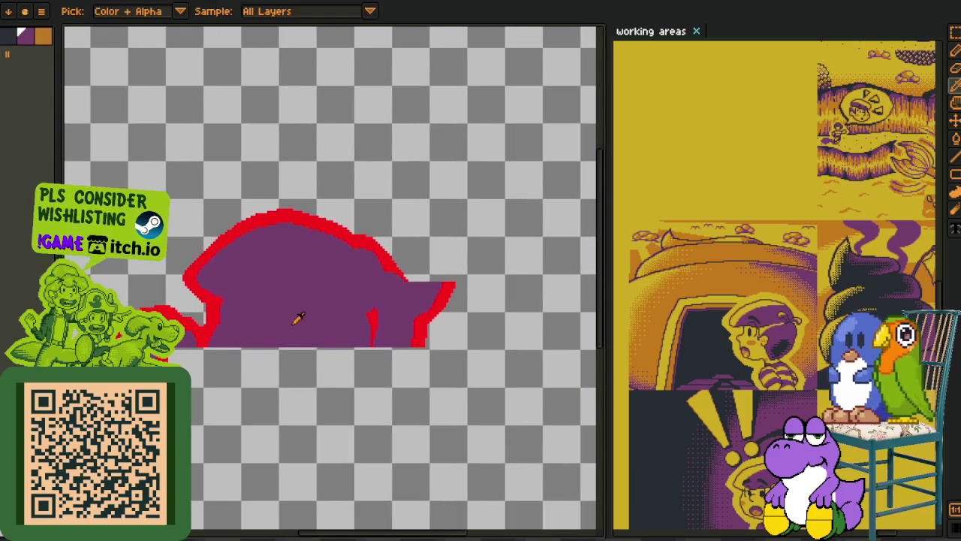
key(shift+r)
click(387, 420)
- Show the backdrop and character layers again and bring the hat into view
key(i)
key(Tab)
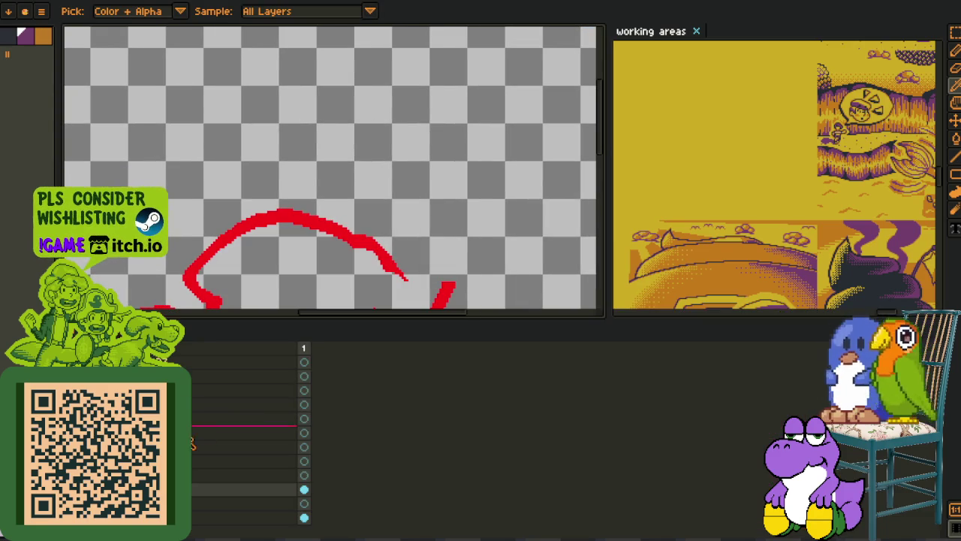
drag(228, 262, 255, 196)
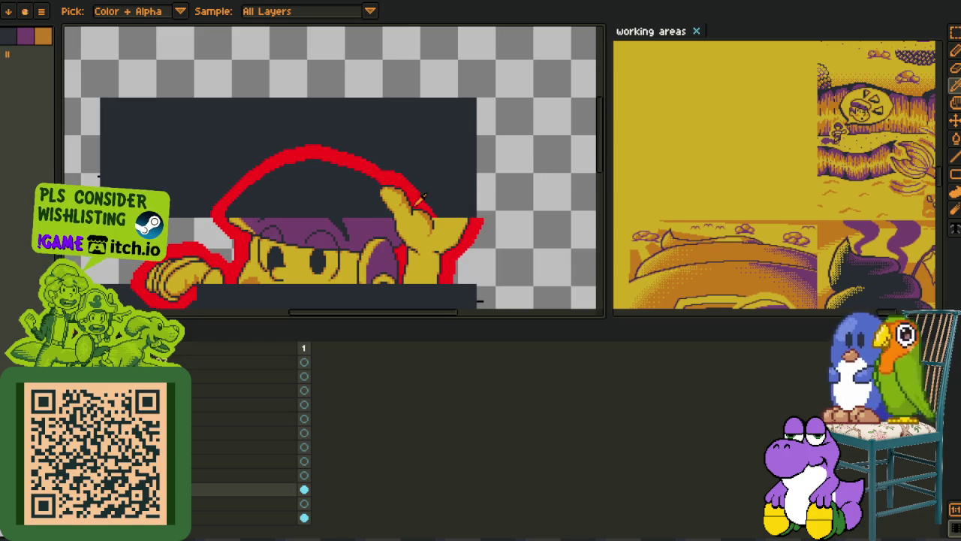
key(Tab)
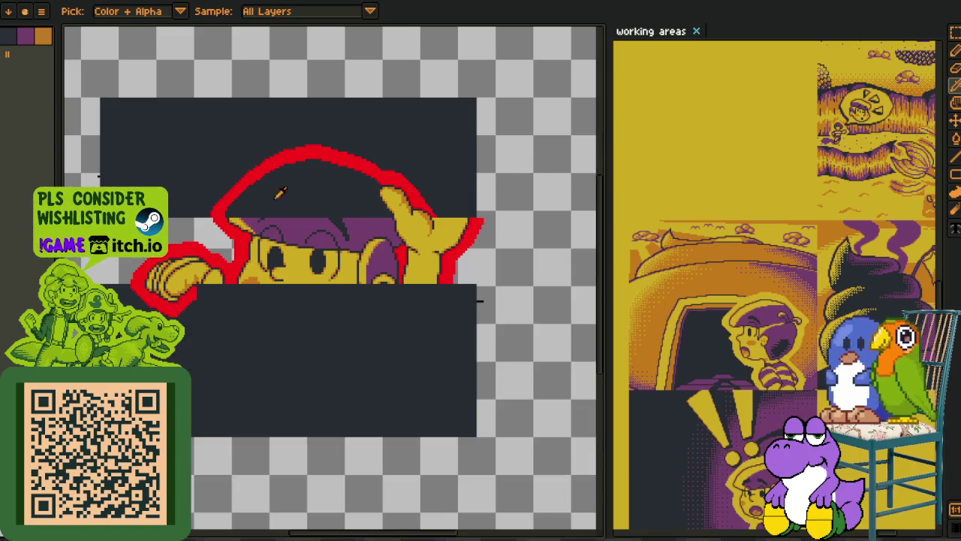
scroll(247, 198, up, 1)
drag(247, 197, 200, 263)
scroll(216, 268, down, 1)
key(Tab)
key(Tab)
scroll(291, 238, up, 2)
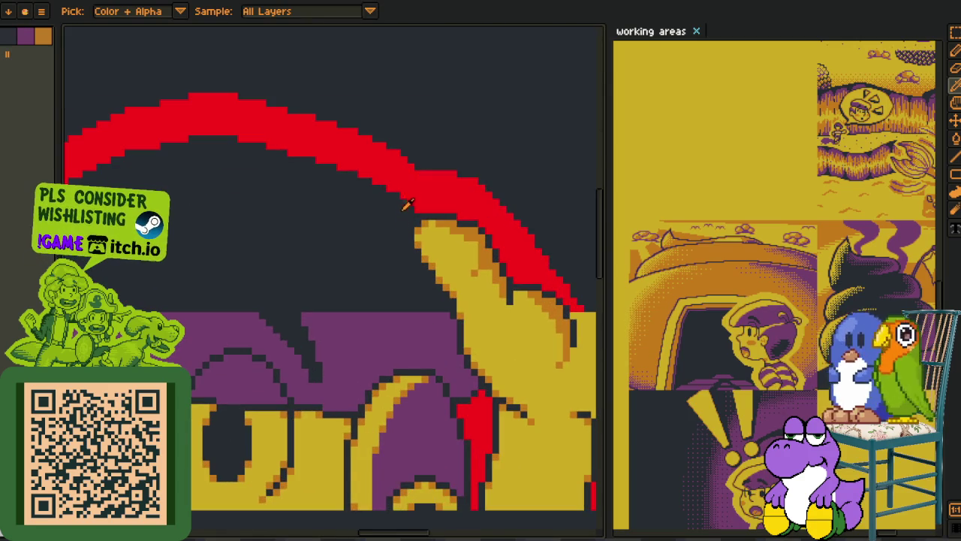
scroll(354, 200, down, 1)
- Select and delete the red outline arc over the hat
key(m)
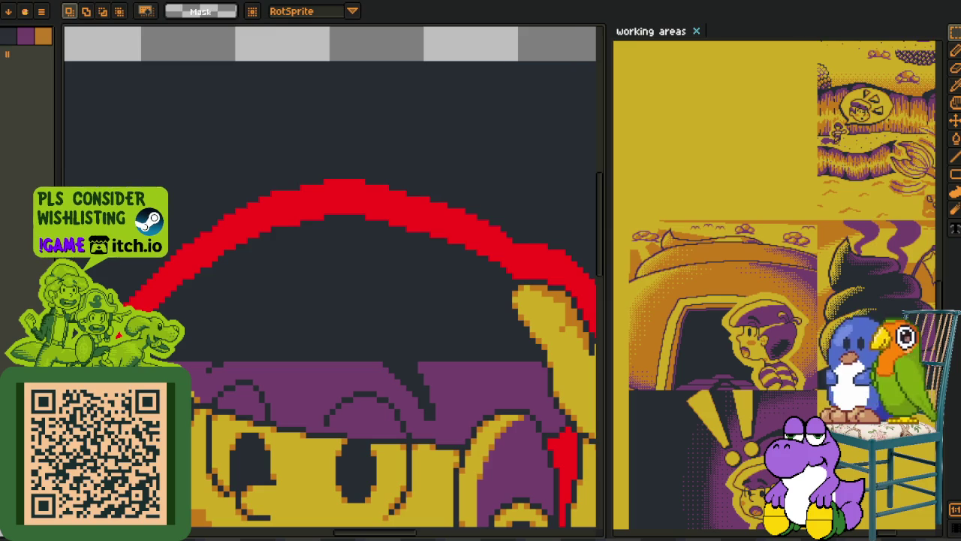
drag(82, 360, 508, 81)
key(Delete)
scroll(480, 136, down, 2)
scroll(467, 212, down, 1)
key(h)
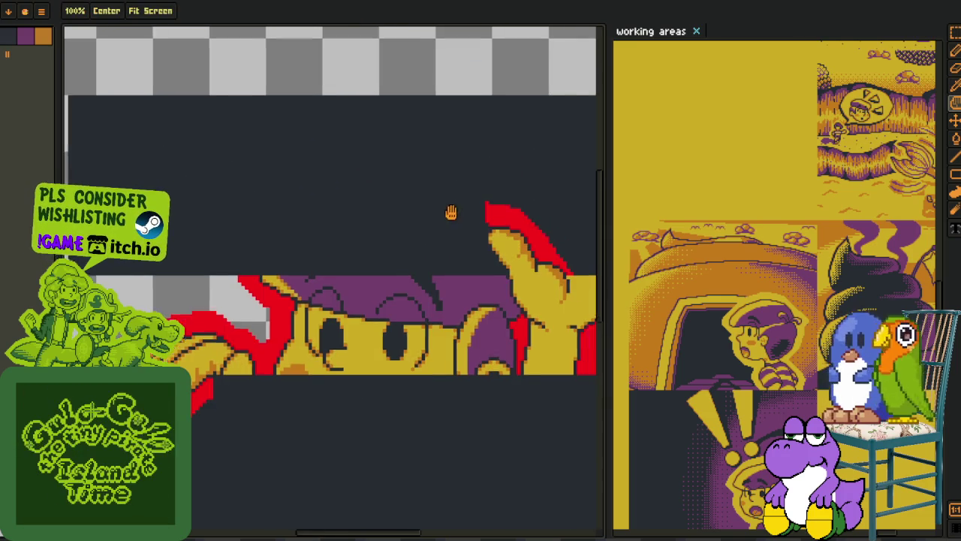
drag(467, 212, 335, 206)
key(Tab)
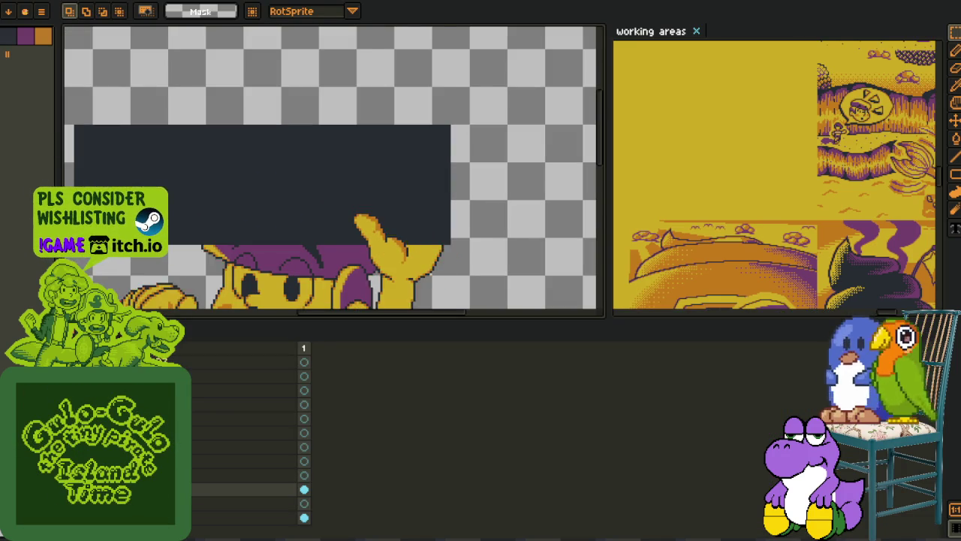
- Toggle layer visibility to locate the raised hand layer, leaving it visible
key(Delete)
key(ctrl+z)
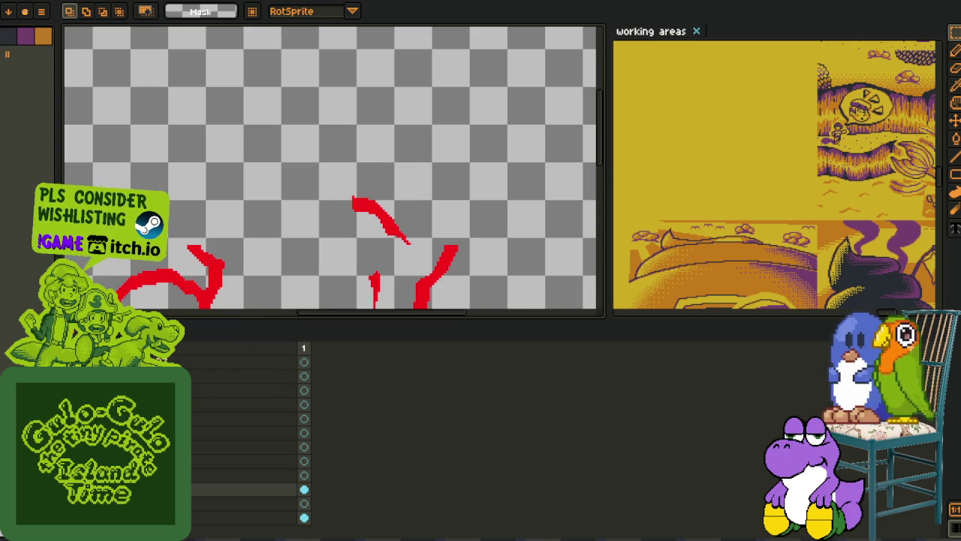
key(ctrl+z)
key(ctrl+z)
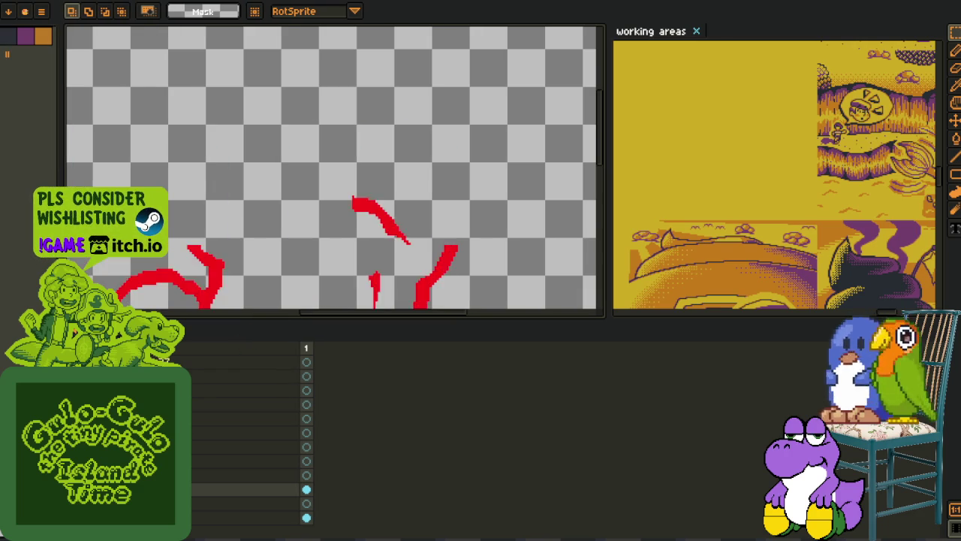
key(ctrl+z)
key(ctrl+v)
key(ctrl+z)
key(ctrl+z)
key(ctrl+z)
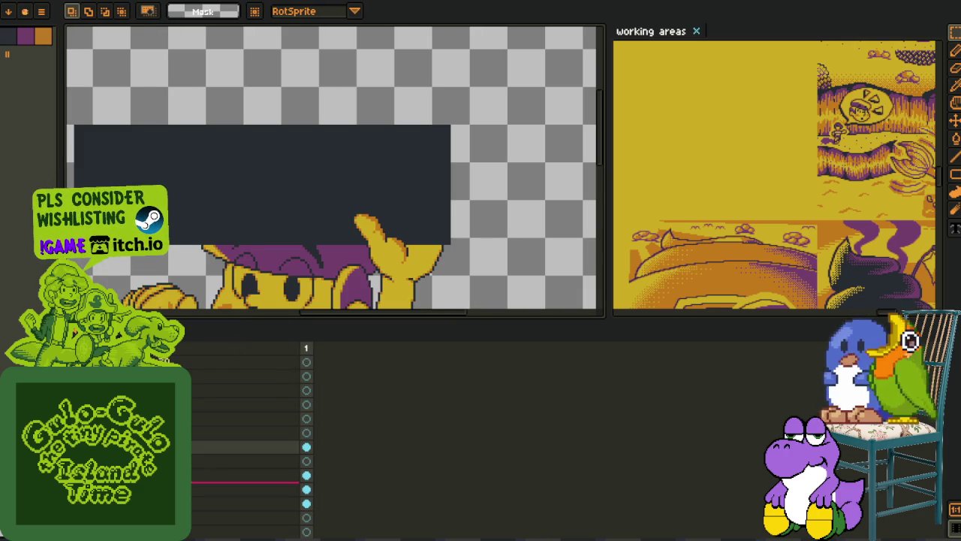
key(ctrl+z)
key(ctrl+y)
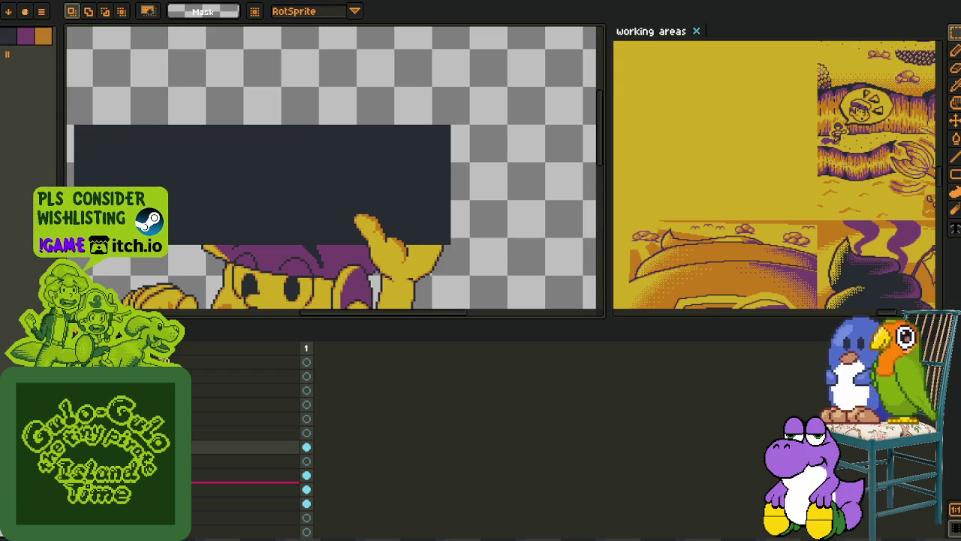
- Rename both hand layers with hand_ names, such as hand_1 and hand_2
right_click(225, 489)
key(Escape)
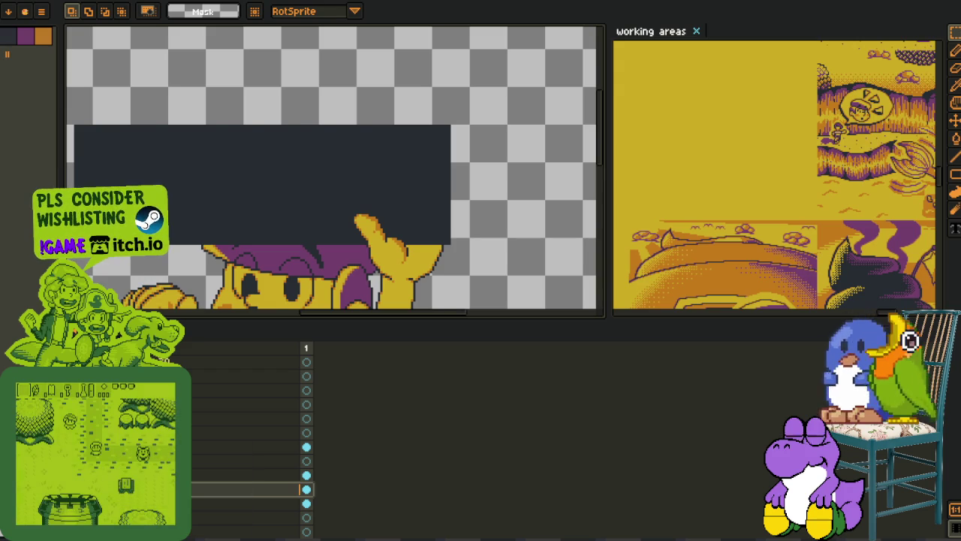
key(shift+p)
text(hand_1)
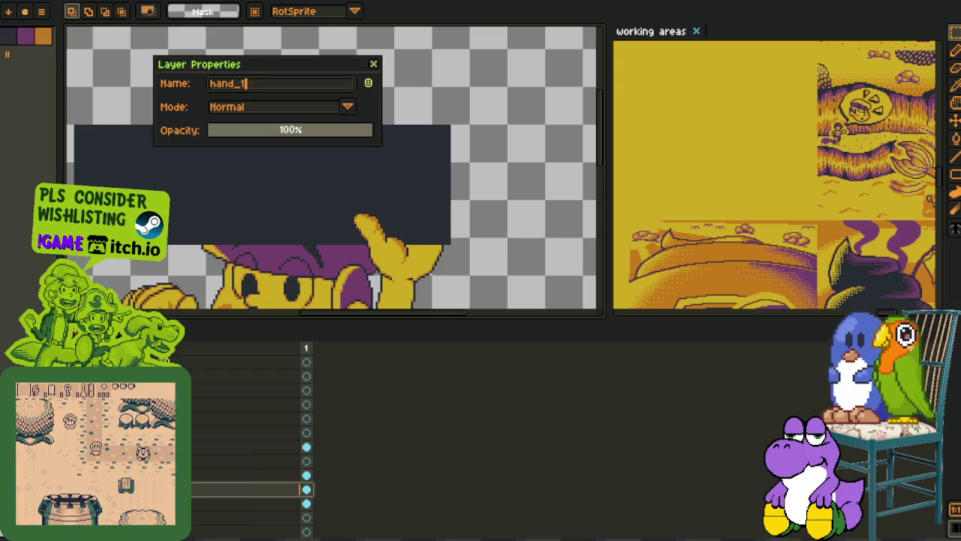
key(Escape)
click(225, 475)
key(shift+p)
text(hand_)
key(Return)
- Duplicate the hand layer and reselect the original
right_click(247, 474)
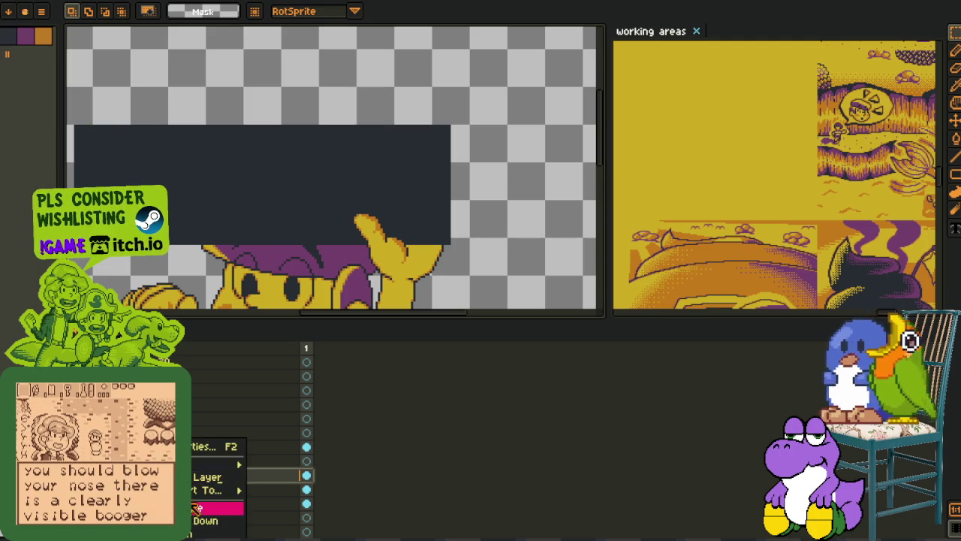
click(255, 508)
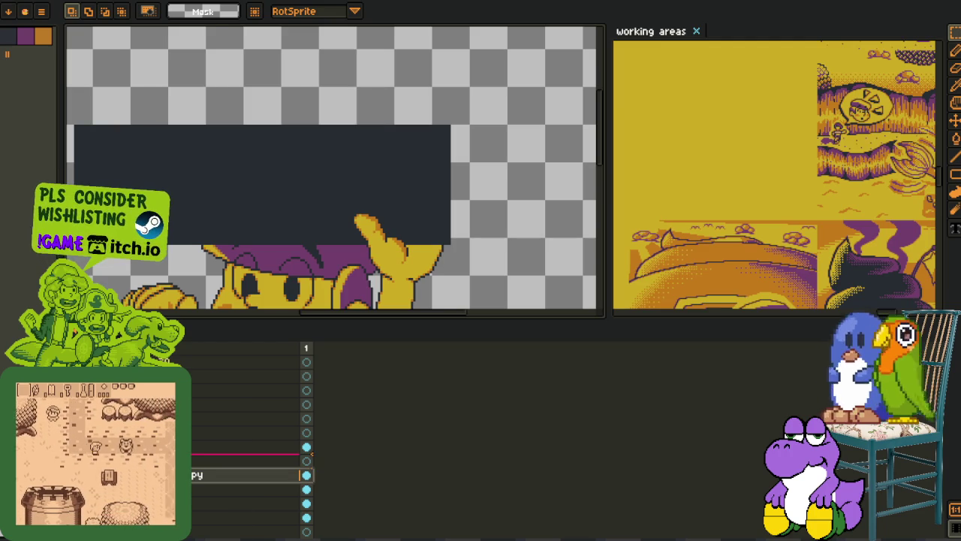
click(248, 489)
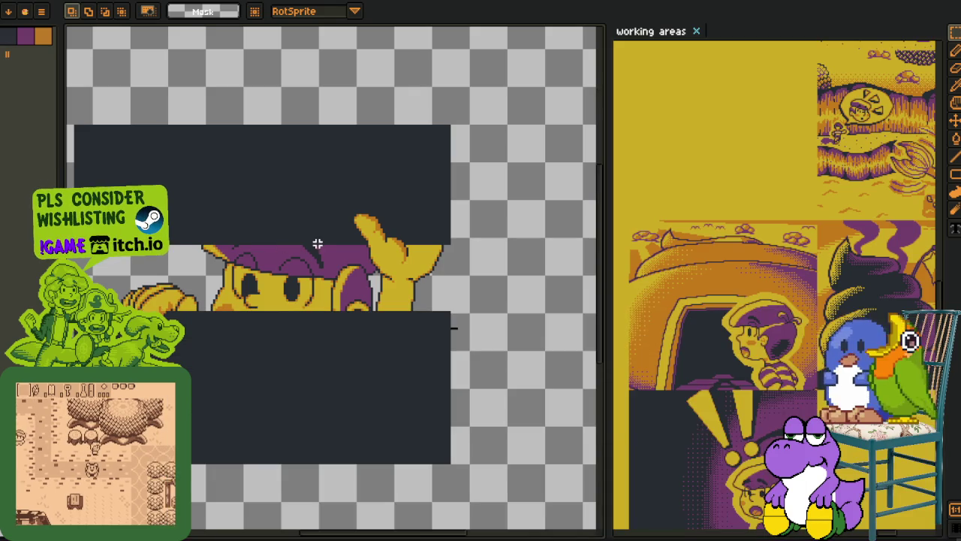
- Show only the hand layer, hide the timeline, and trial the pink Outline before cancelling it
key(Delete)
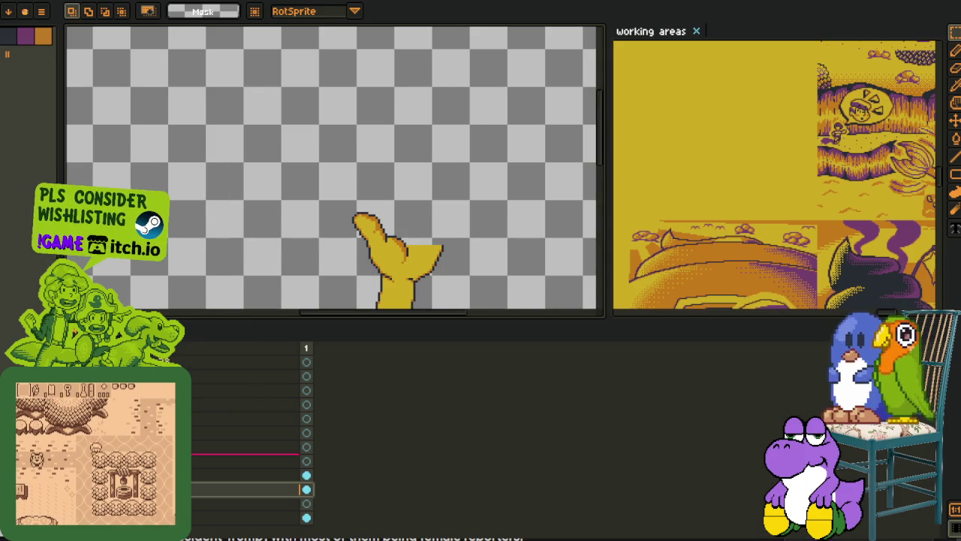
key(Tab)
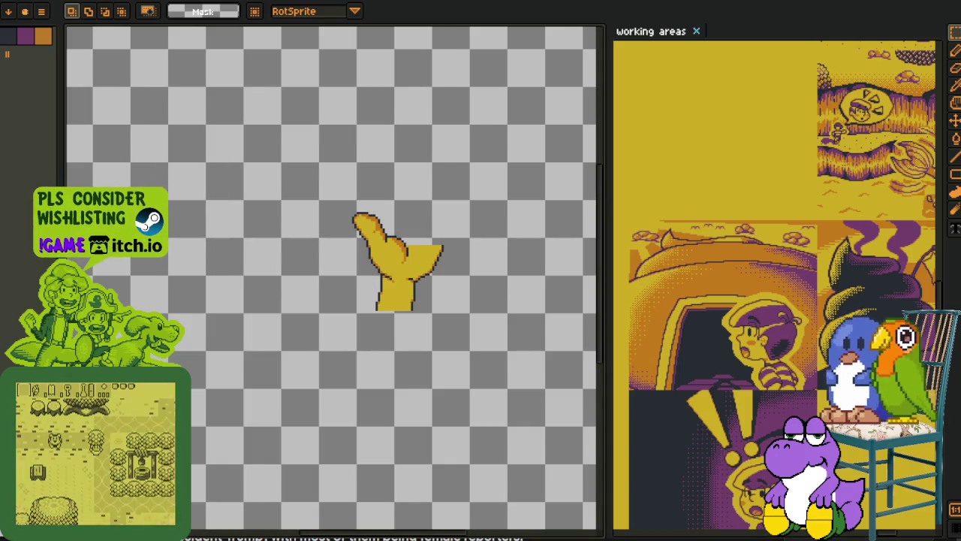
scroll(453, 263, up, 2)
key(shift+o)
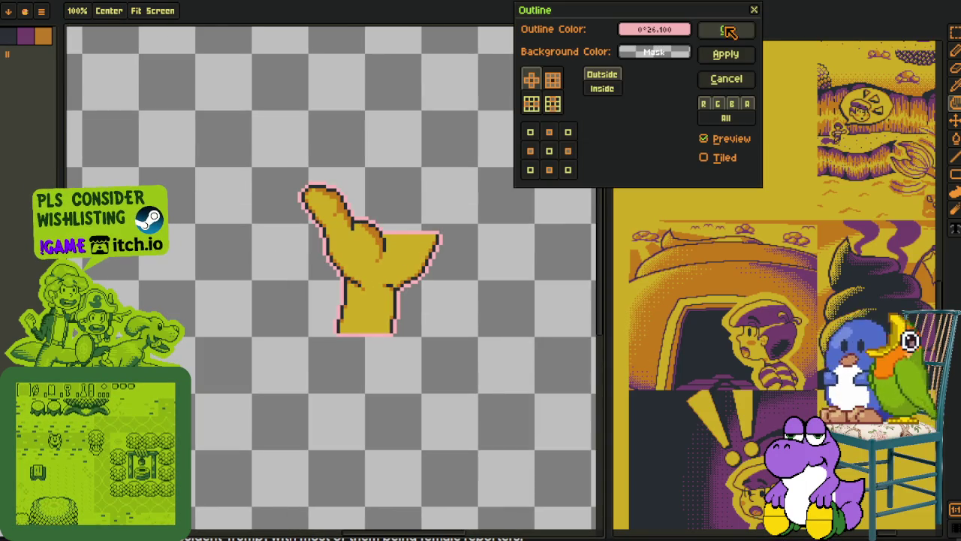
click(726, 32)
key(shift+o)
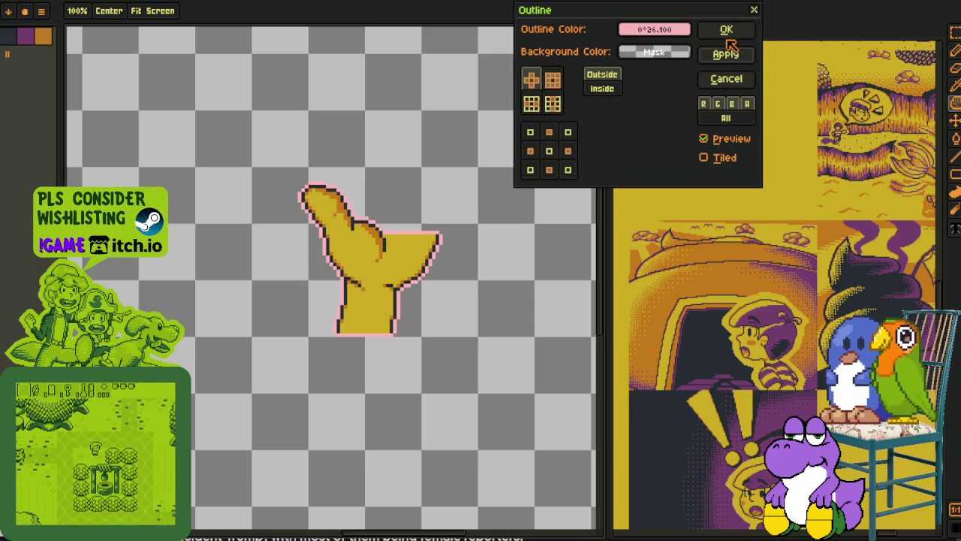
click(722, 79)
scroll(335, 169, down, 3)
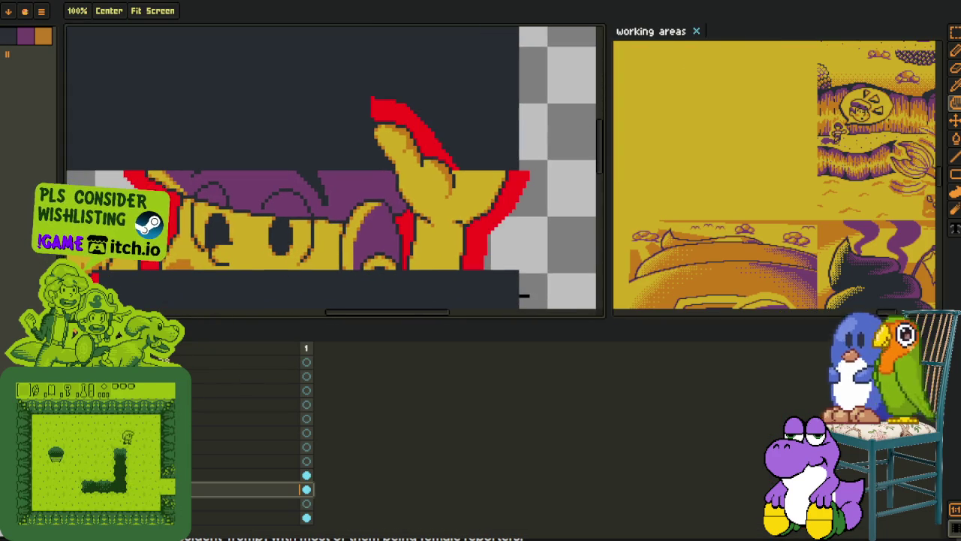
- Select a strip beside the face and toggle layers until the hand stands alone
key(r)
scroll(338, 188, up, 5)
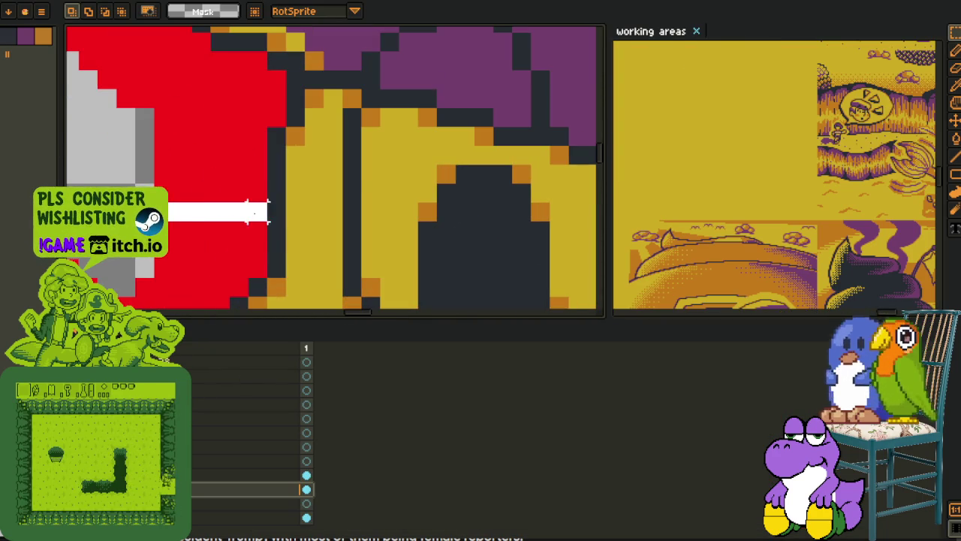
drag(230, 212, 270, 213)
scroll(298, 279, down, 3)
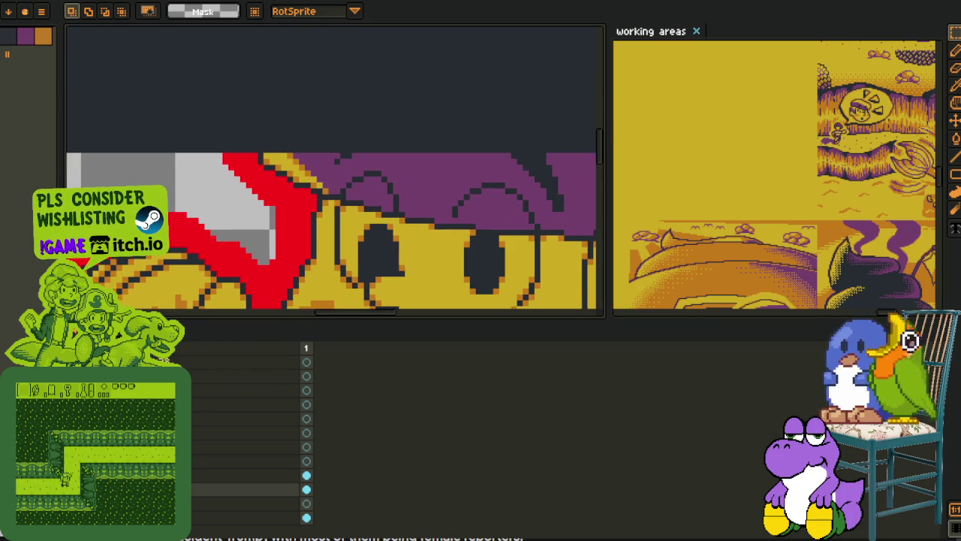
key(ctrl+z)
key(p)
key(ctrl+y)
scroll(409, 246, down, 2)
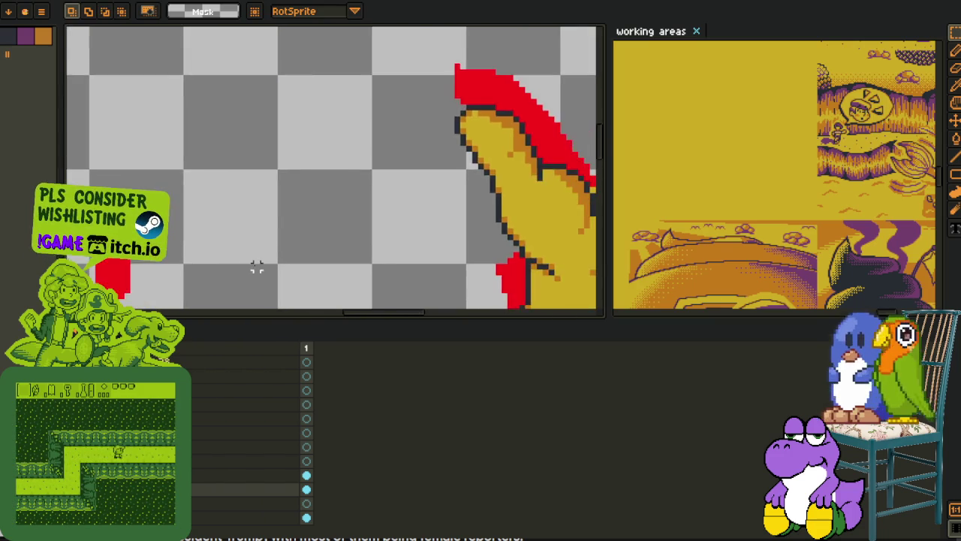
key(ctrl+z)
key(ctrl+y)
key(ctrl+z)
scroll(323, 275, down, 2)
- Apply the pink Outline to the hand three times to build a thick border
key(shift+o)
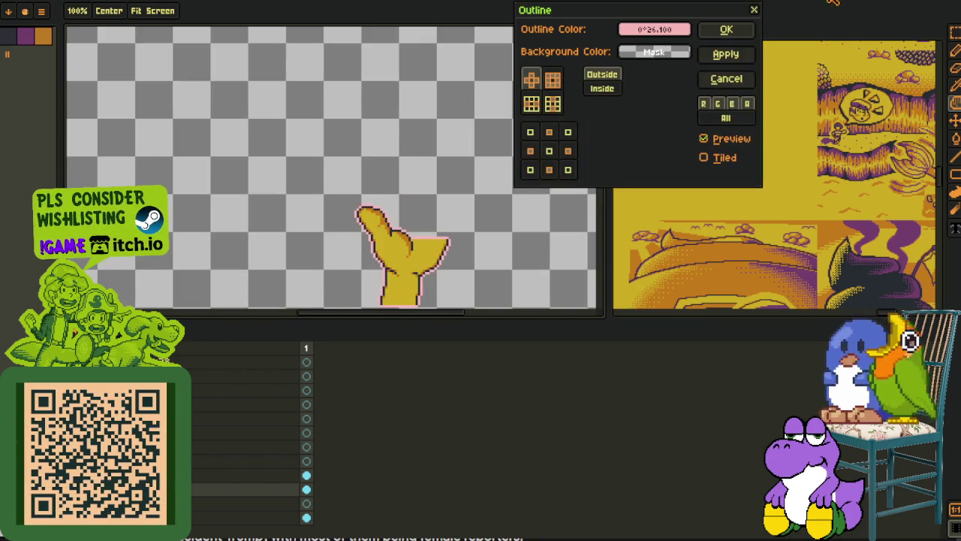
click(731, 28)
key(shift+o)
click(731, 28)
key(shift+o)
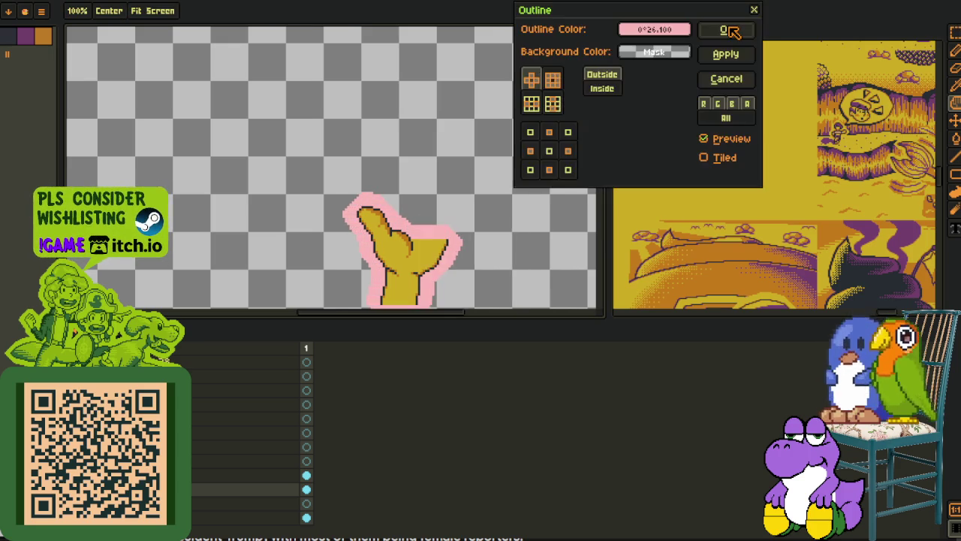
click(731, 30)
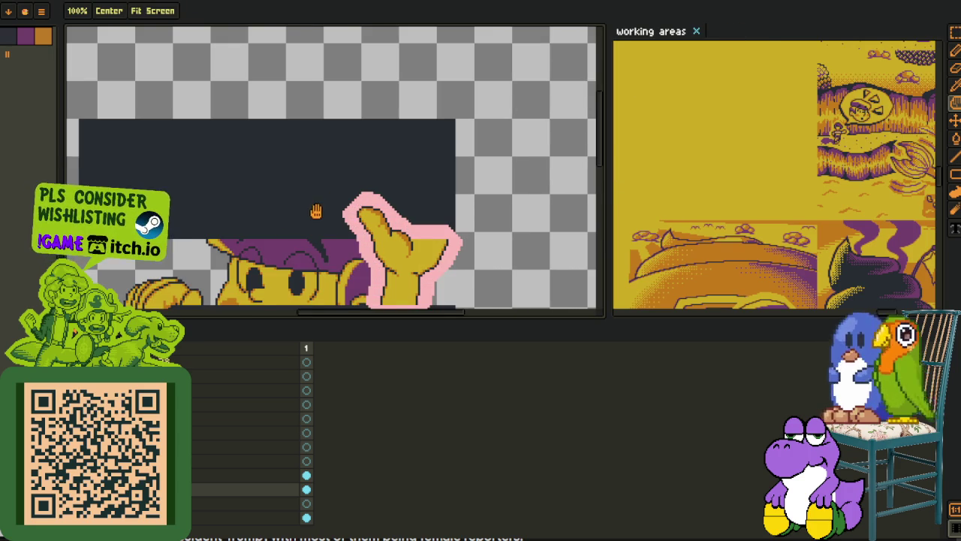
- Zoom in and paint purple over the pink outline pixels along the hair
scroll(323, 171, up, 1)
scroll(323, 171, up, 1)
scroll(323, 171, up, 1)
scroll(323, 171, up, 1)
key(b)
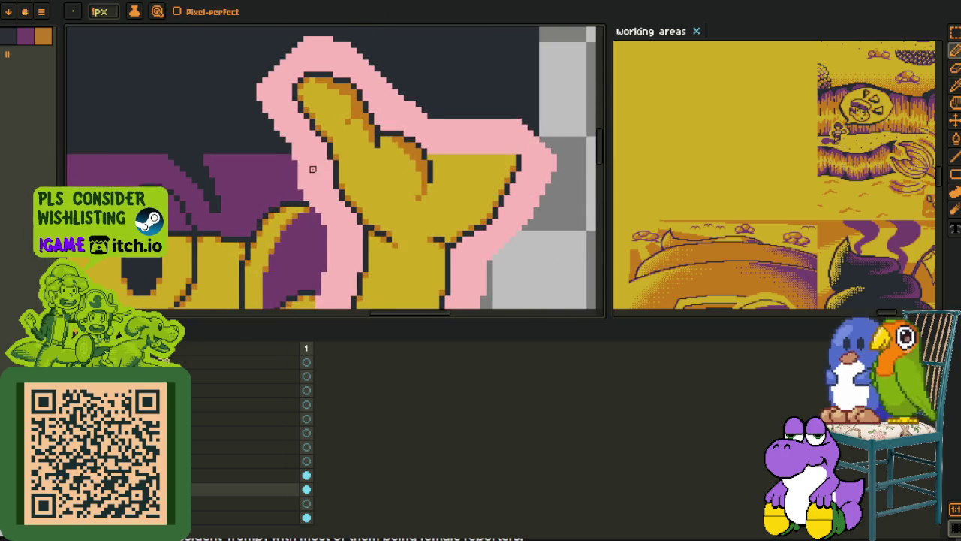
scroll(323, 169, up, 1)
scroll(325, 165, up, 1)
scroll(325, 161, up, 2)
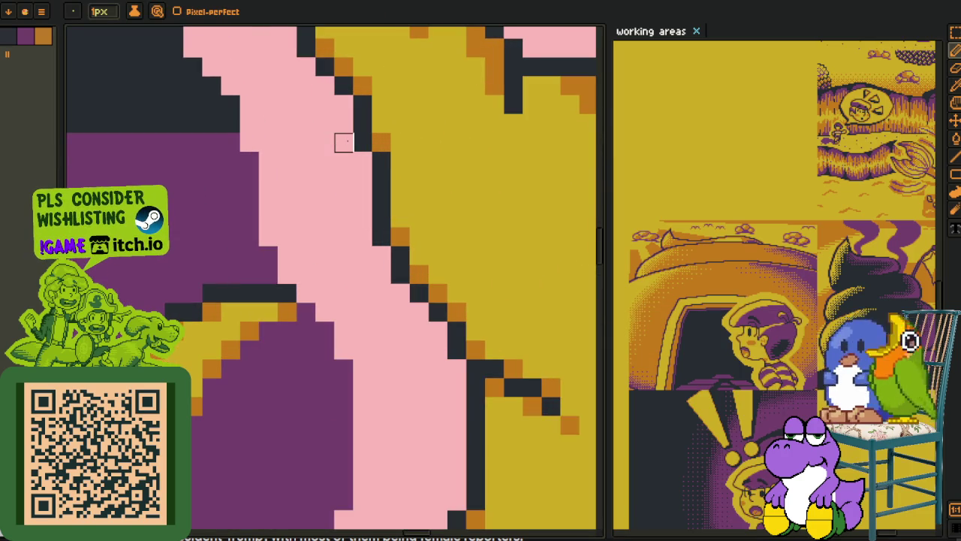
key(b)
drag(344, 142, 230, 142)
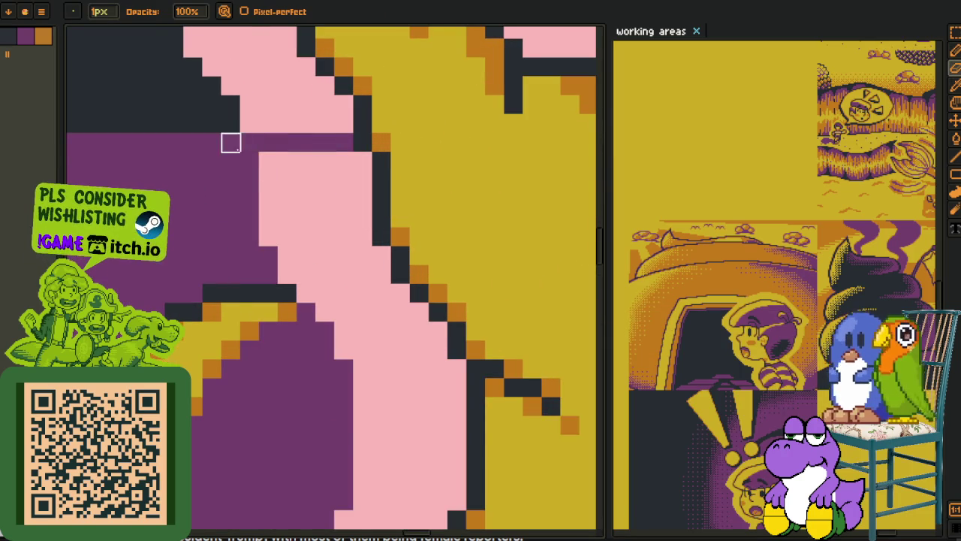
- Erase a row of pink outline pixels covering the face, undoing a failed fill
scroll(230, 142, down, 3)
key(g)
click(332, 269)
key(ctrl+z)
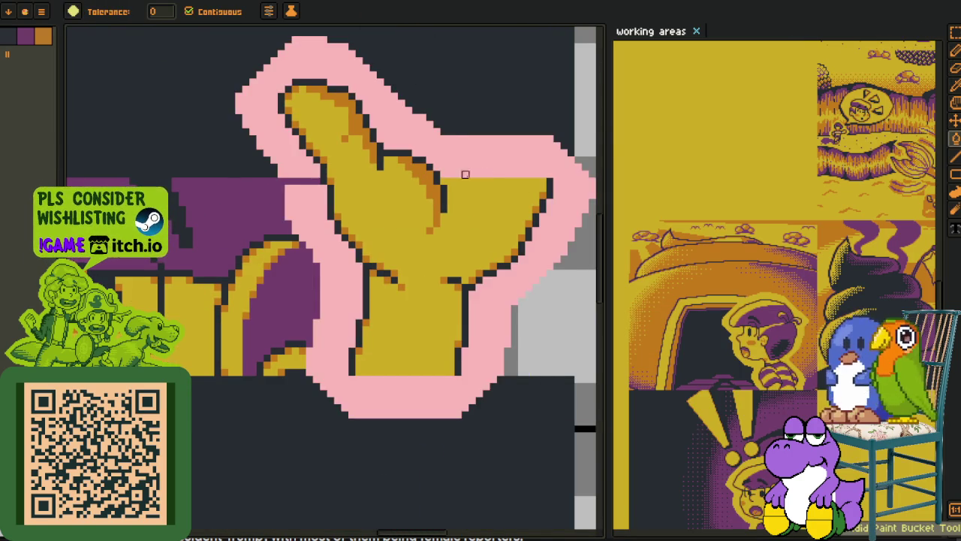
scroll(331, 267, up, 1)
scroll(376, 226, up, 1)
key(e)
drag(422, 199, 488, 199)
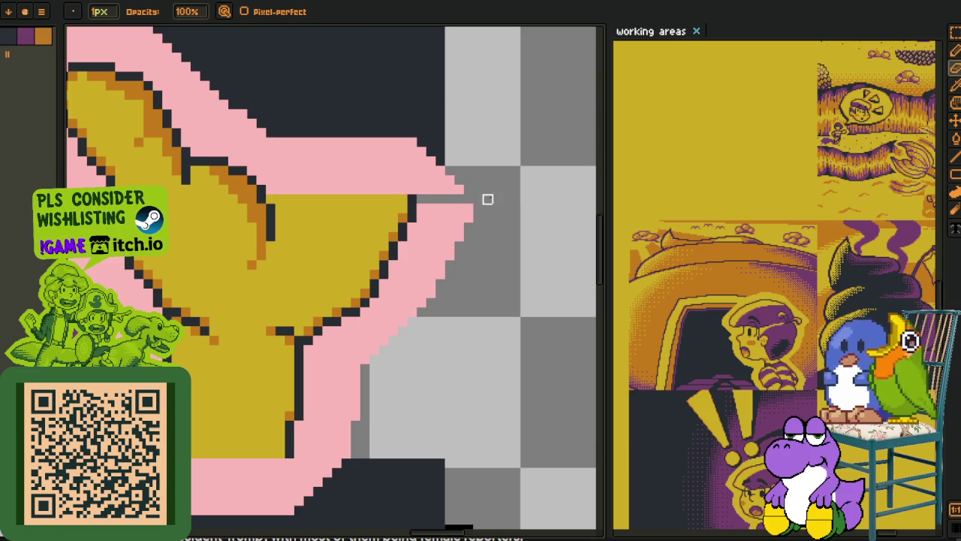
- Switch to the eyedropper, then the selection tool, and show the timeline again
scroll(432, 236, down, 2)
key(i)
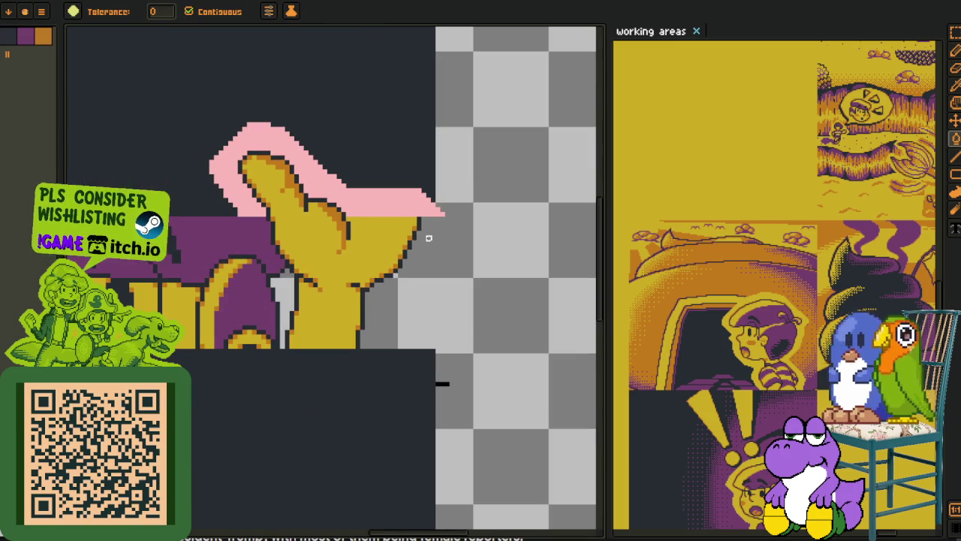
scroll(373, 187, up, 1)
key(m)
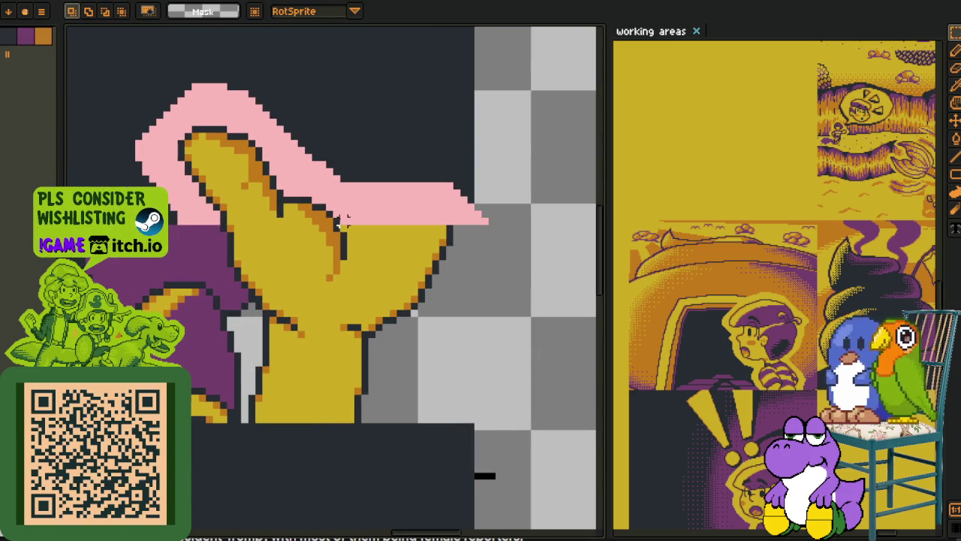
scroll(221, 323, down, 2)
key(Tab)
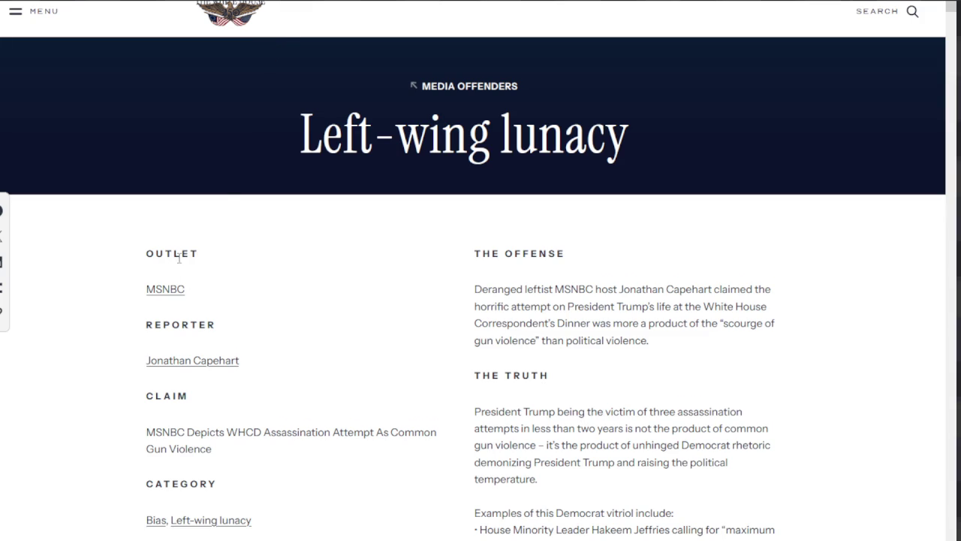
- Scroll down through the 'Left-wing lunacy' Media Offenders article in the browser
scroll(184, 263, down, 1)
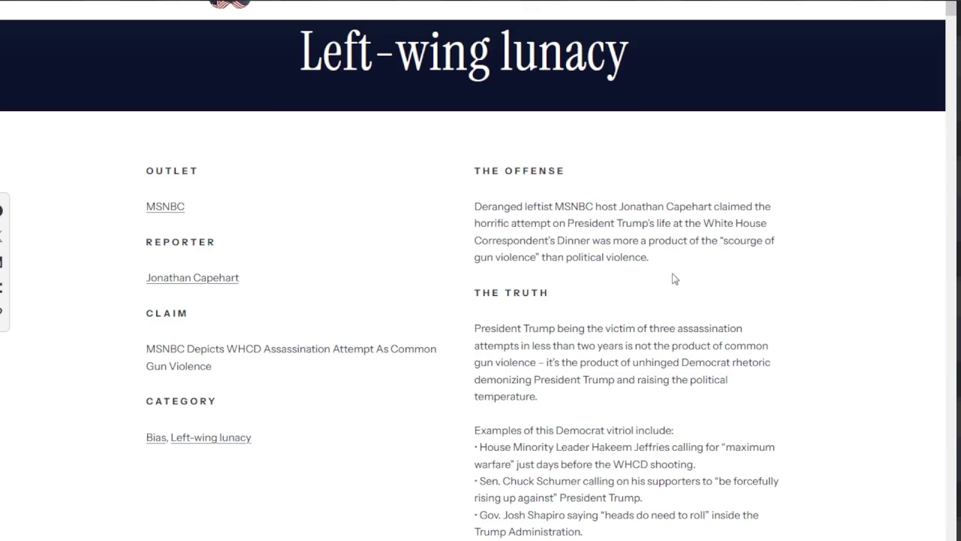
- Highlight 'Deranged' and the phrase about the attempt on the President's life, then clear them
scroll(672, 278, down, 1)
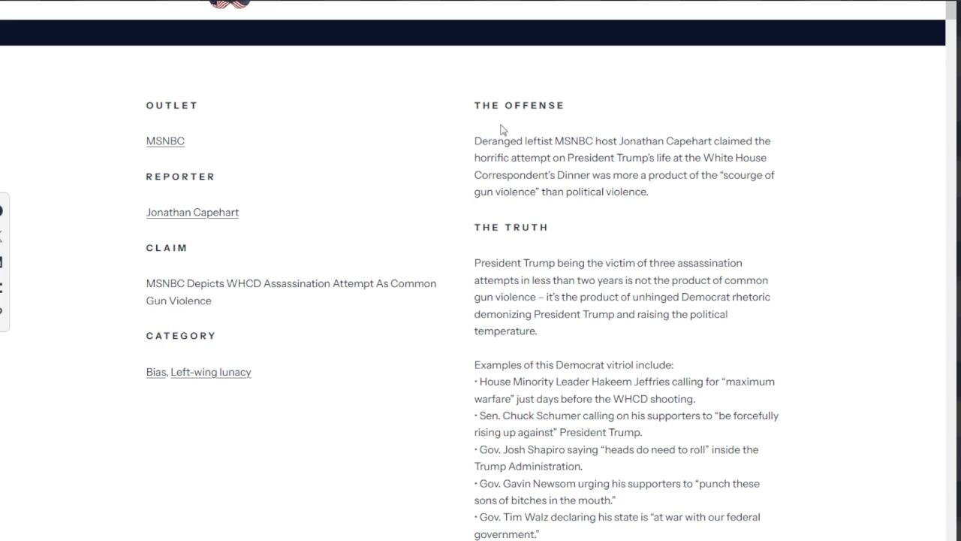
drag(492, 142, 512, 143)
drag(559, 158, 671, 158)
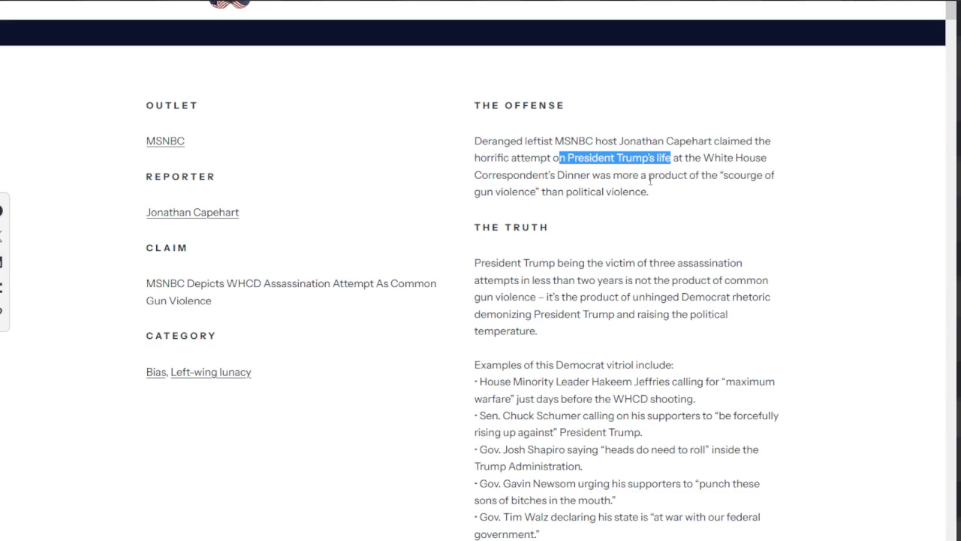
click(609, 193)
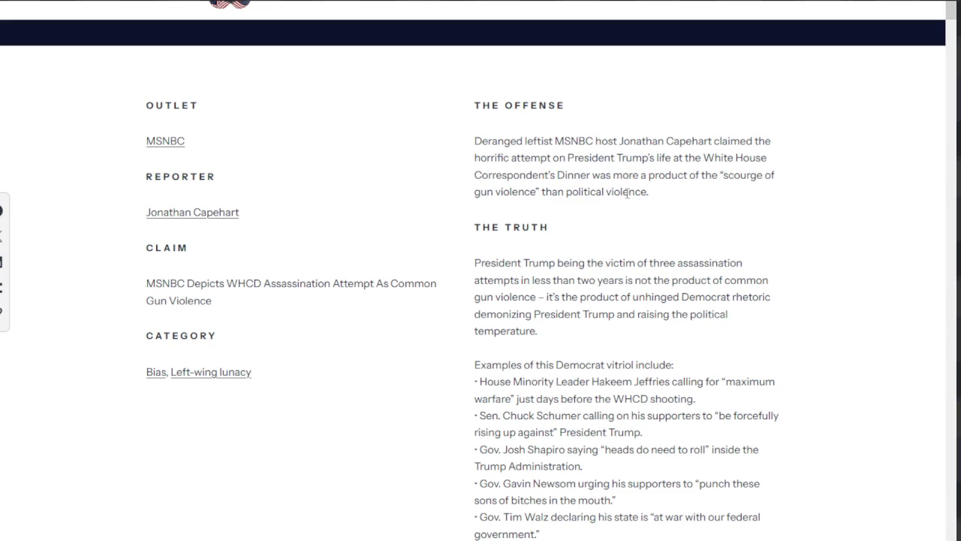
- Select the full Offense paragraph, from the 'scourge' wording down to THE TRUTH heading
drag(723, 175, 746, 180)
drag(551, 175, 656, 218)
click(656, 218)
drag(472, 145, 751, 202)
- In The Truth, select '– it's the product' through 'temperature.' about Democrat rhetoric
scroll(681, 208, down, 1)
scroll(679, 207, down, 2)
scroll(679, 207, up, 1)
mouse_move(515, 96)
mouse_down()
mouse_move(493, 143)
mouse_move(585, 133)
mouse_up()
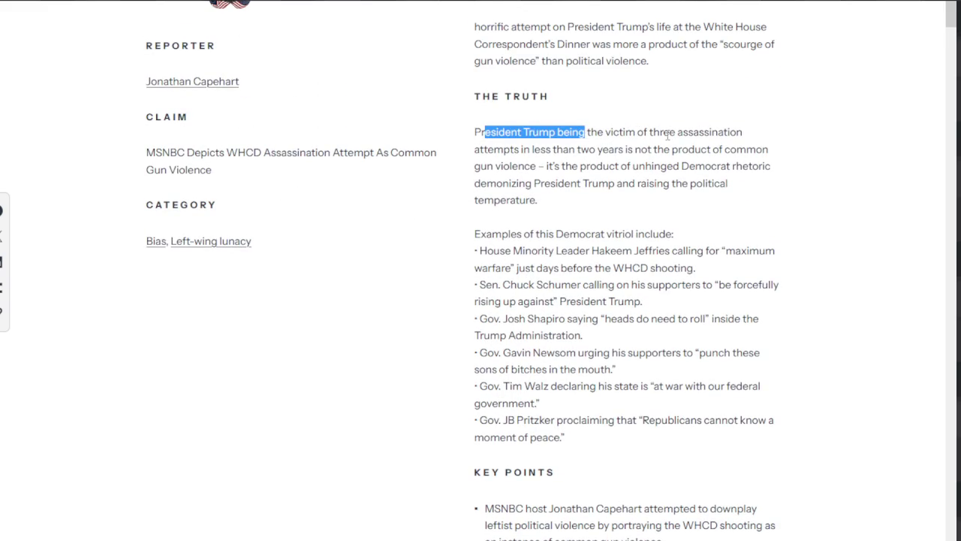
mouse_move(541, 148)
mouse_down()
mouse_move(599, 148)
mouse_move(644, 167)
mouse_up()
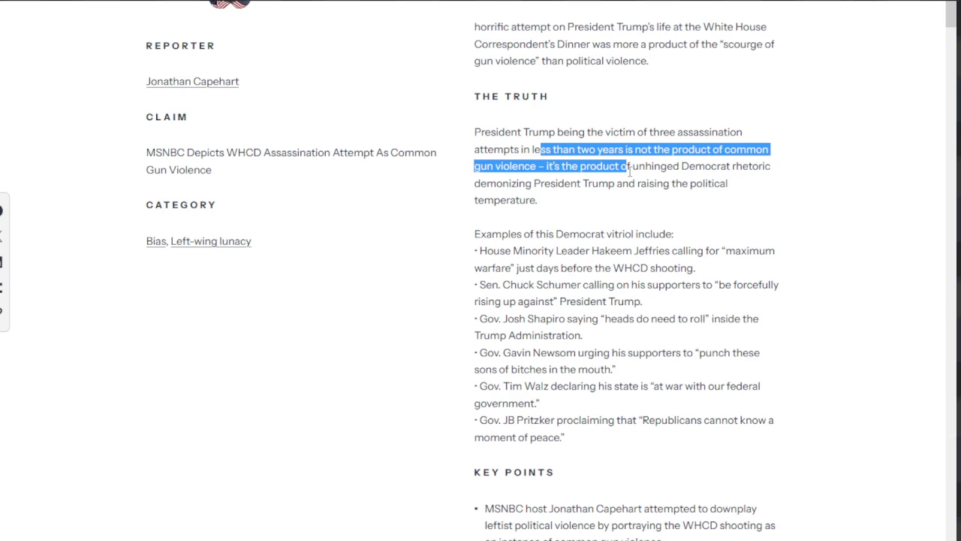
mouse_move(705, 166)
mouse_down()
mouse_move(717, 165)
mouse_move(562, 196)
mouse_move(677, 201)
mouse_up()
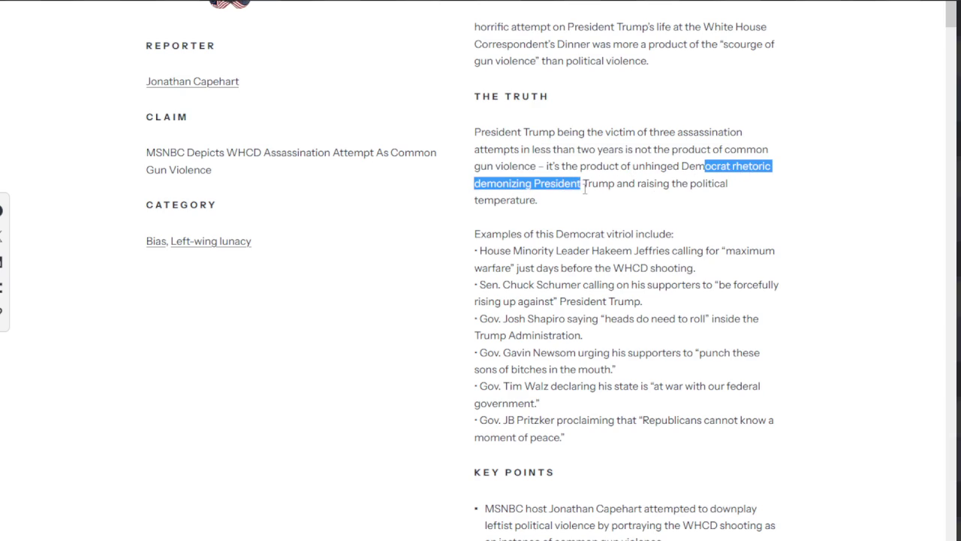
click(566, 219)
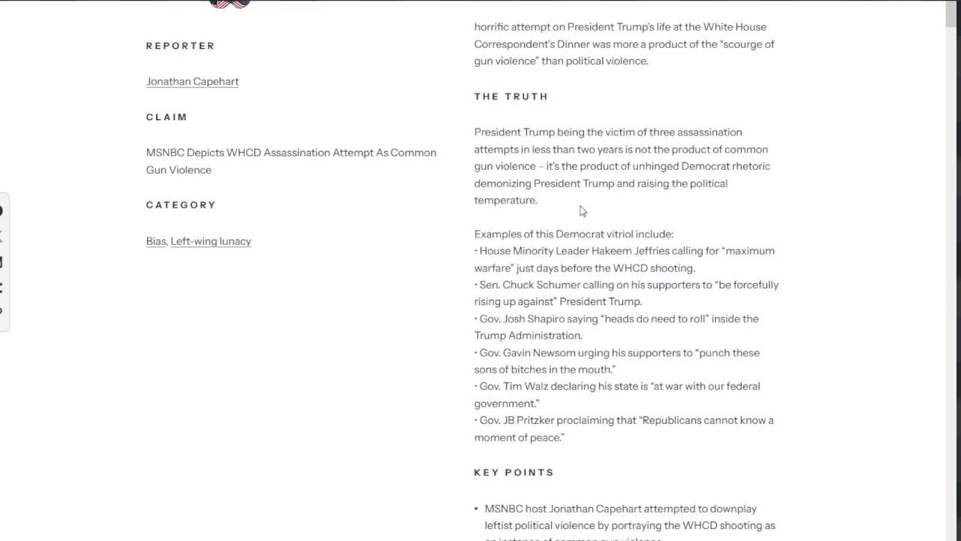
drag(538, 166, 602, 199)
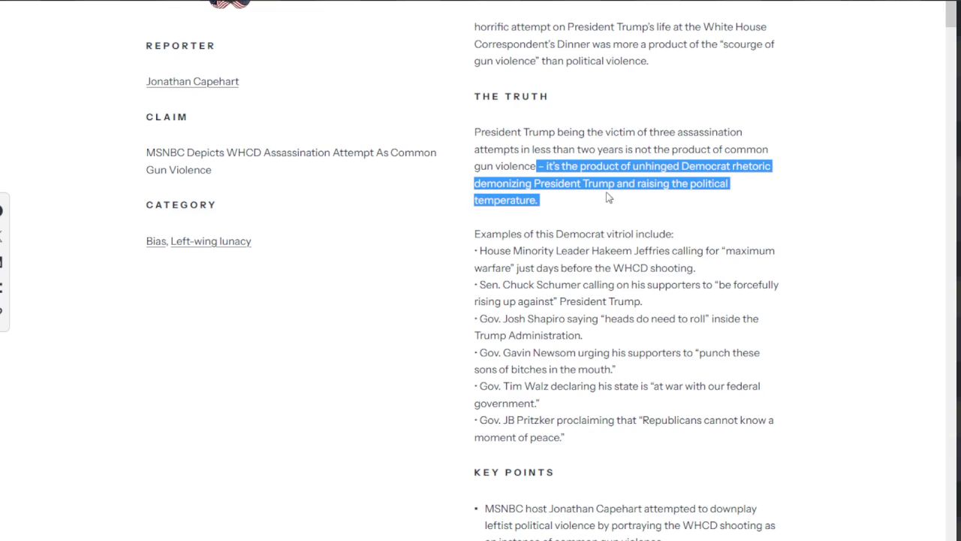
scroll(603, 199, down, 1)
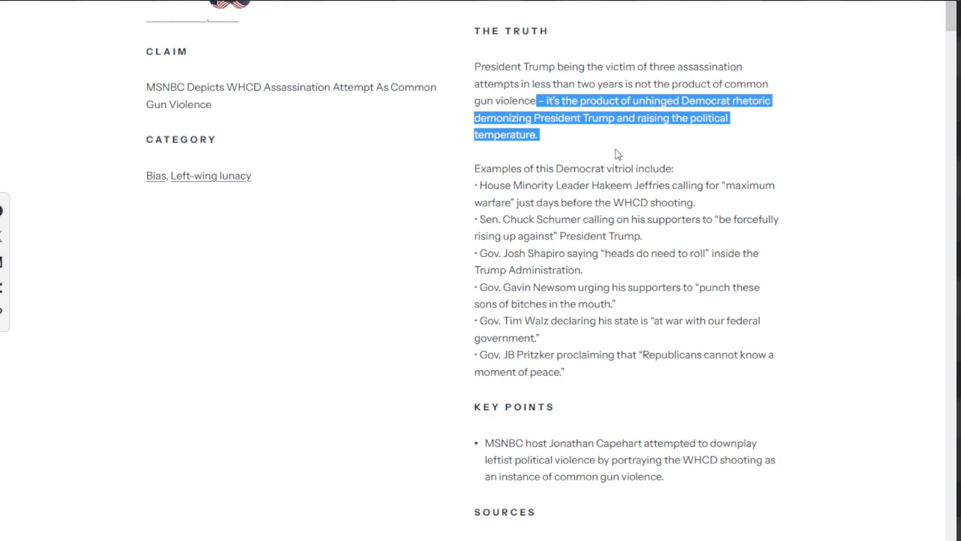
- Clear the Truth highlight and select part of 'Examples' in the line introducing Democrat vitriol
click(586, 168)
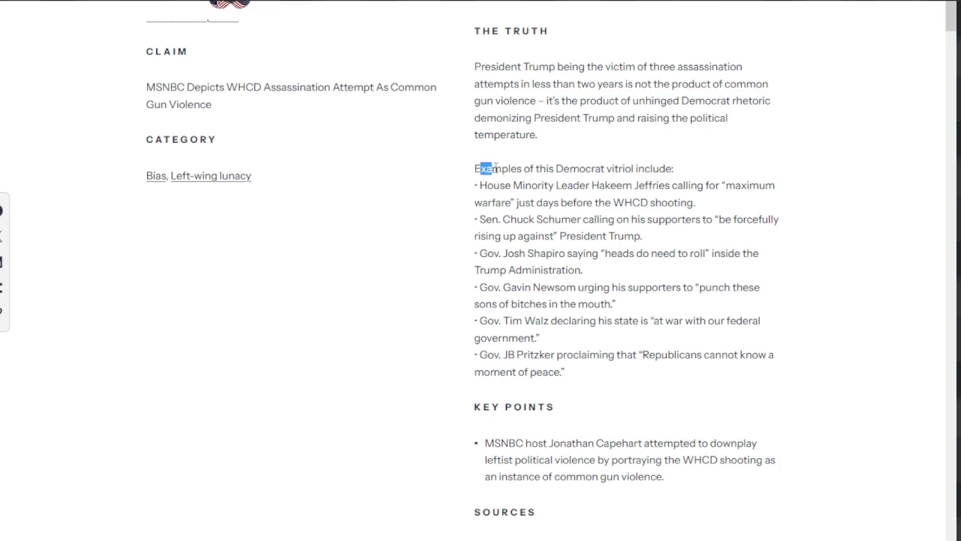
drag(481, 169, 556, 168)
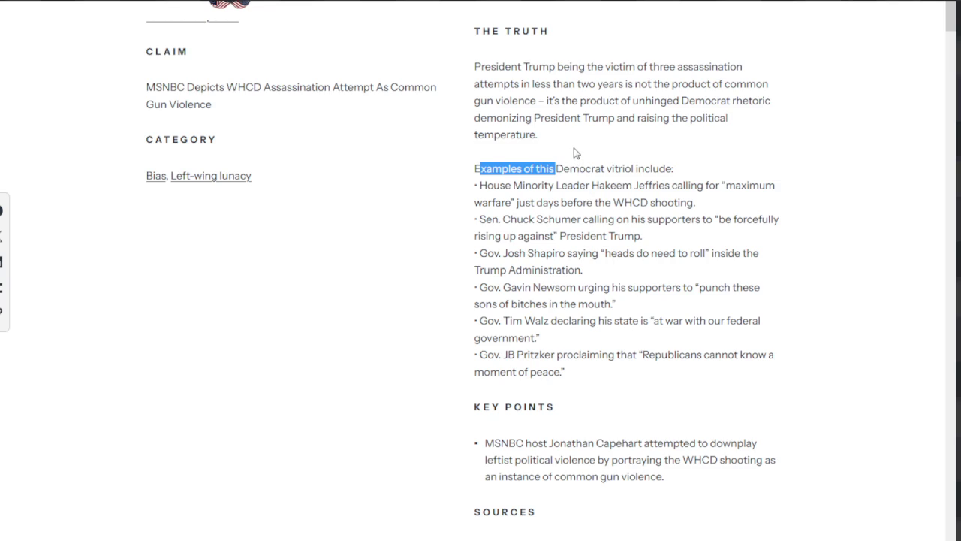
click(595, 173)
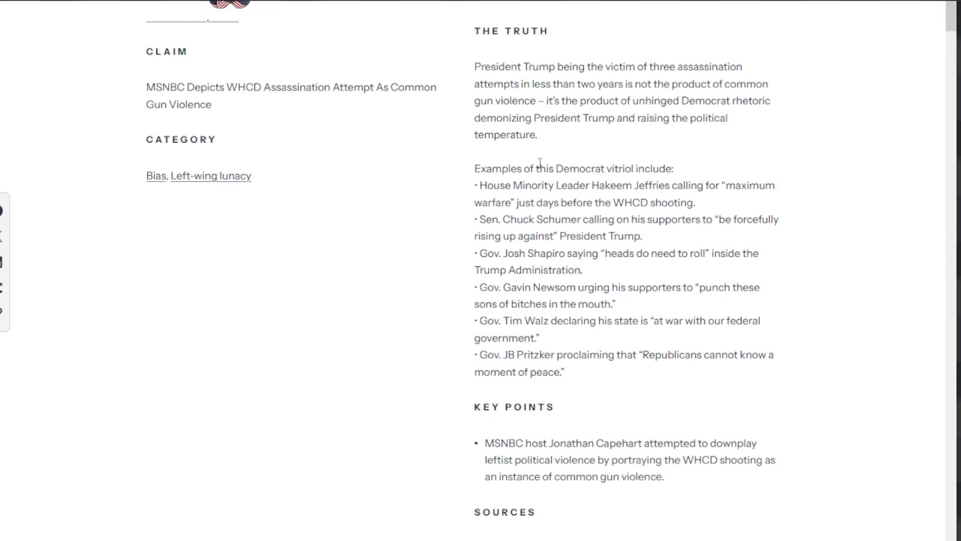
drag(492, 169, 672, 169)
scroll(541, 154, down, 1)
- Highlight the Minority Leader title, 'just days' and 'WHCD shooting' in the first example
drag(514, 119, 622, 120)
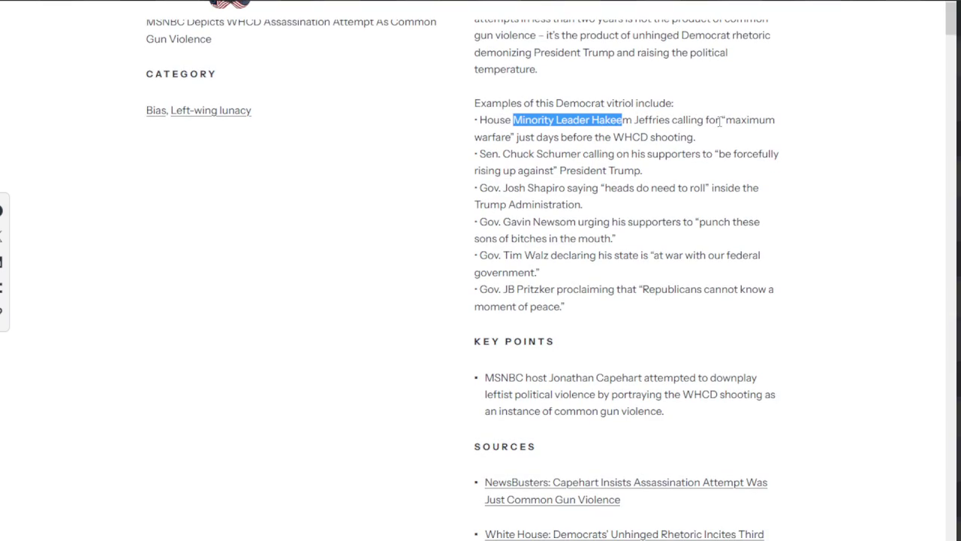
drag(501, 137, 547, 138)
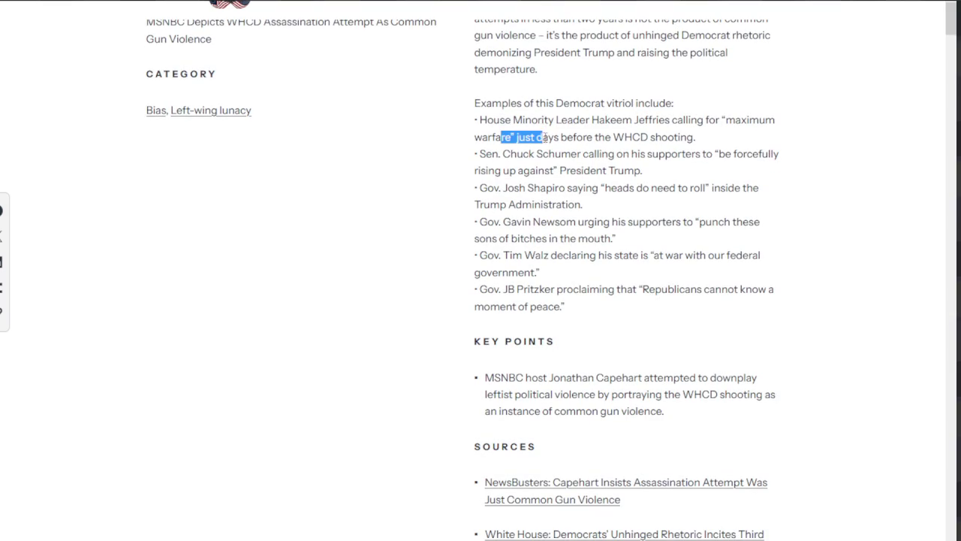
click(633, 136)
drag(633, 137, 692, 133)
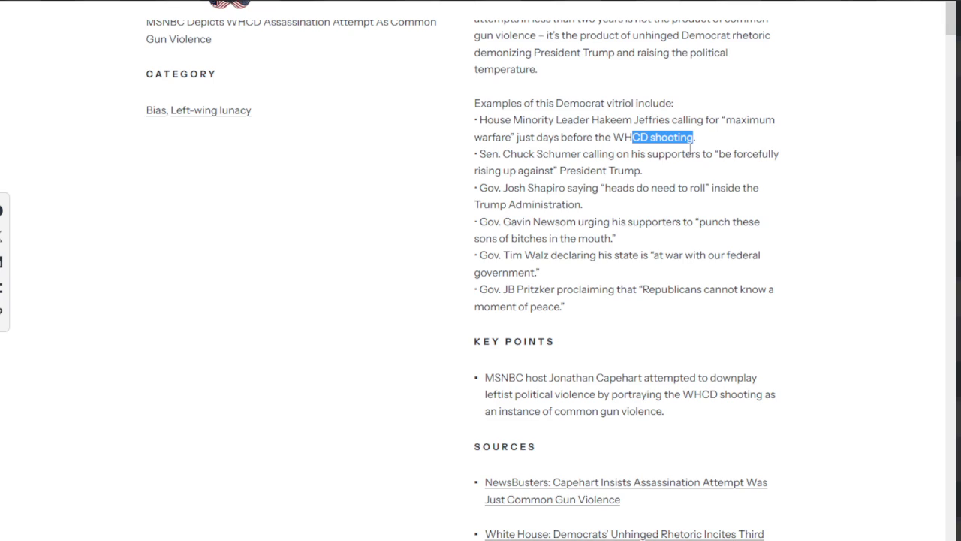
- Highlight the senator's name and call to supporters in the second example
drag(549, 153, 658, 154)
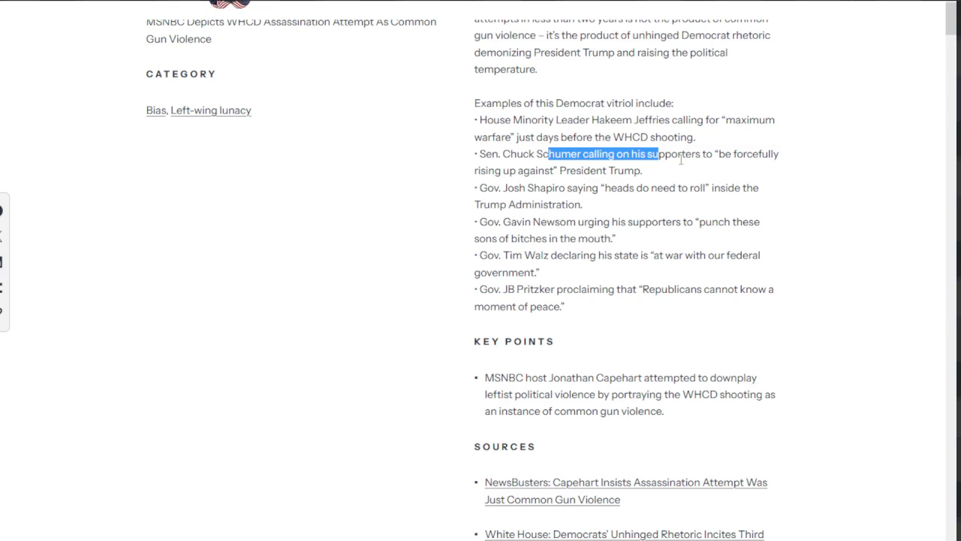
drag(570, 170, 642, 170)
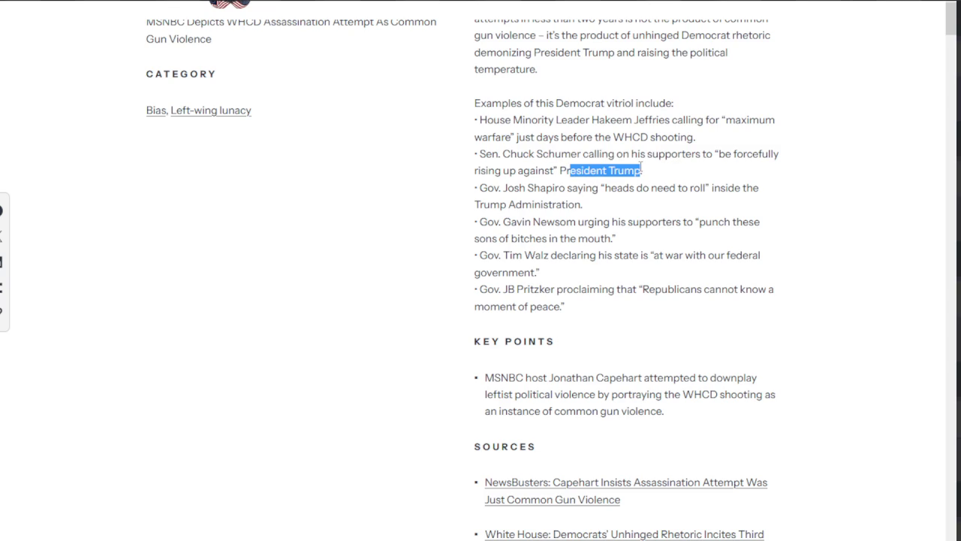
drag(510, 153, 576, 154)
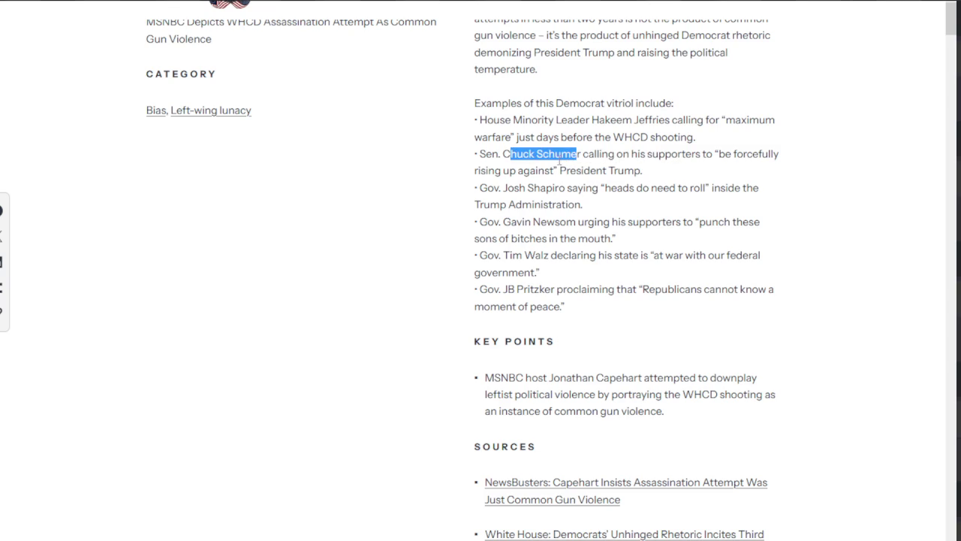
click(550, 170)
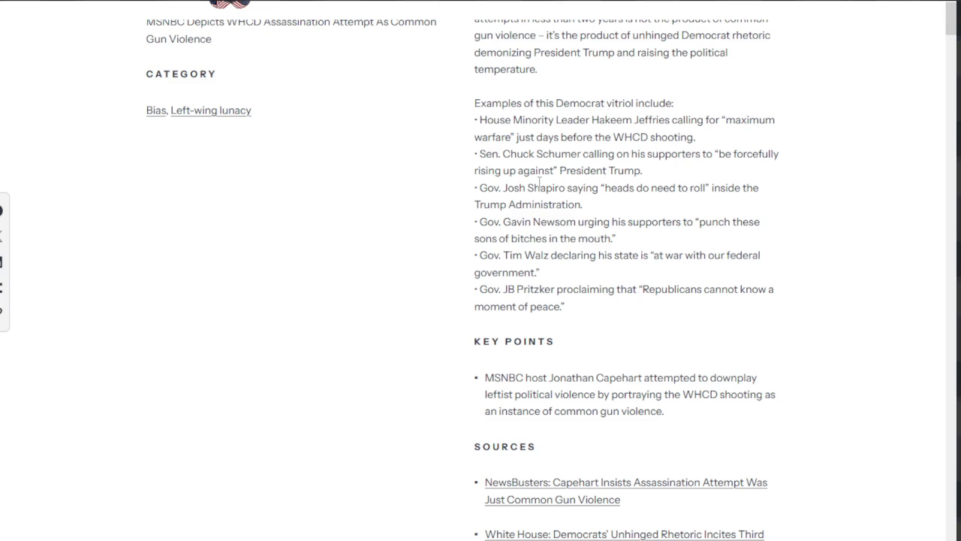
- Select Josh Shapiro's name and the 'heads do need to roll' quote in the third example
drag(508, 188, 568, 187)
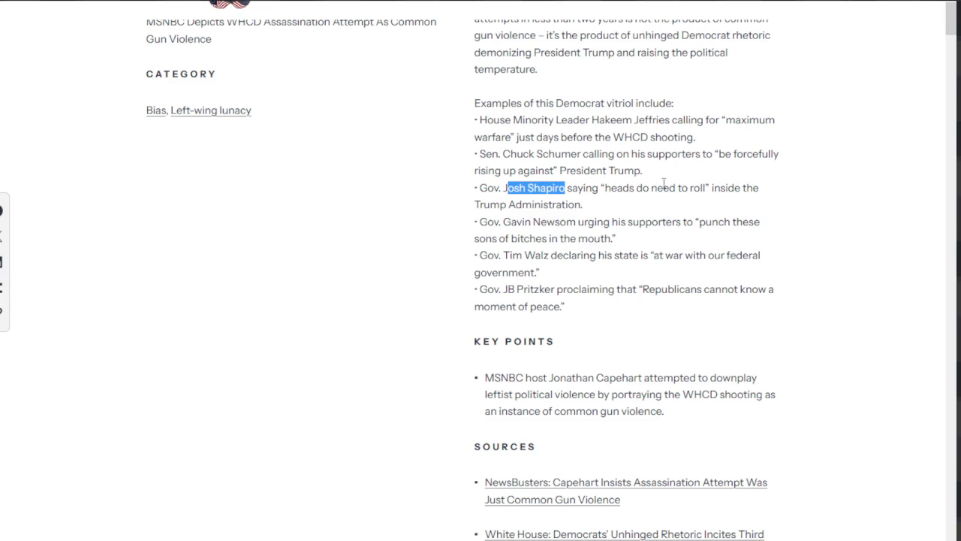
mouse_move(642, 188)
mouse_down()
mouse_move(744, 183)
mouse_move(605, 220)
mouse_up()
click(606, 220)
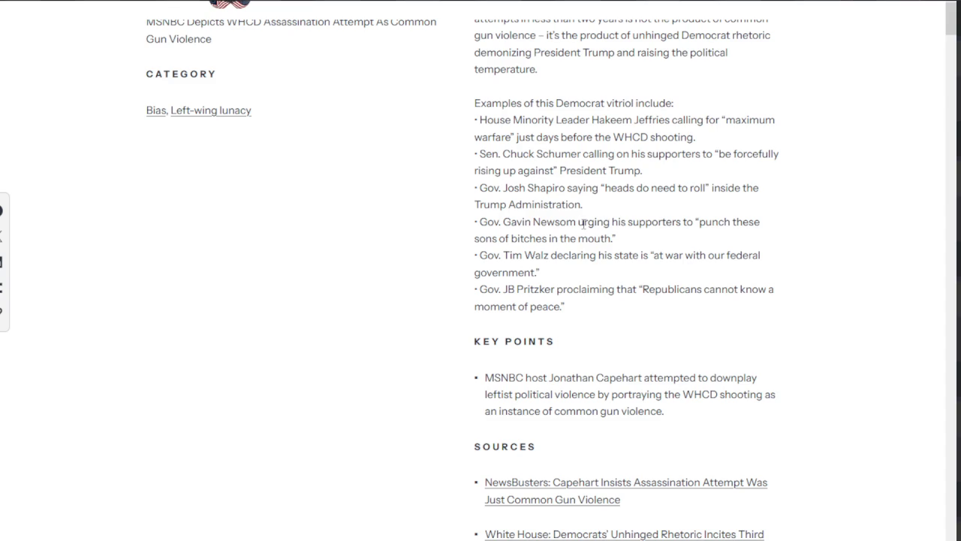
mouse_move(503, 188)
mouse_down()
mouse_move(614, 188)
mouse_move(649, 199)
mouse_up()
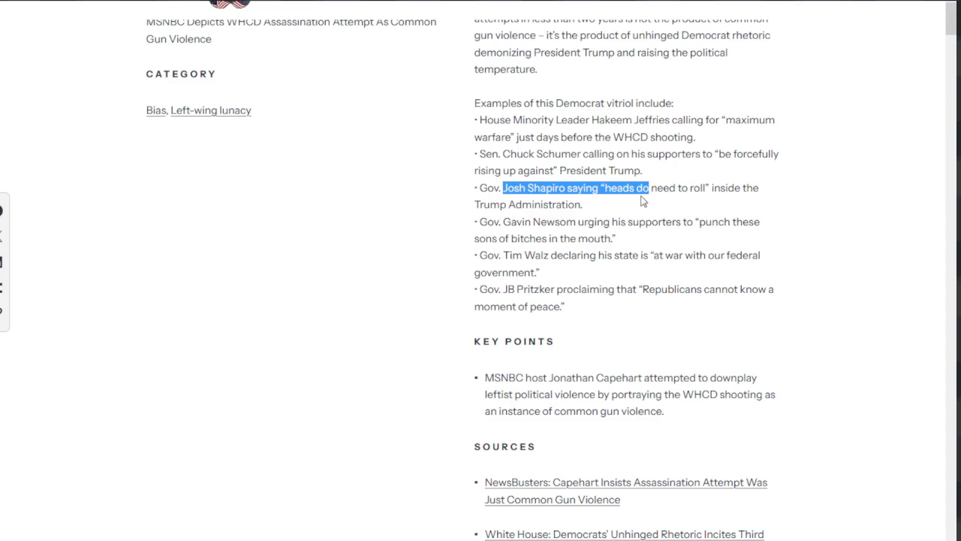
click(647, 200)
- Highlight the governor's name in the fourth Democrat rhetoric example
scroll(519, 218, down, 1)
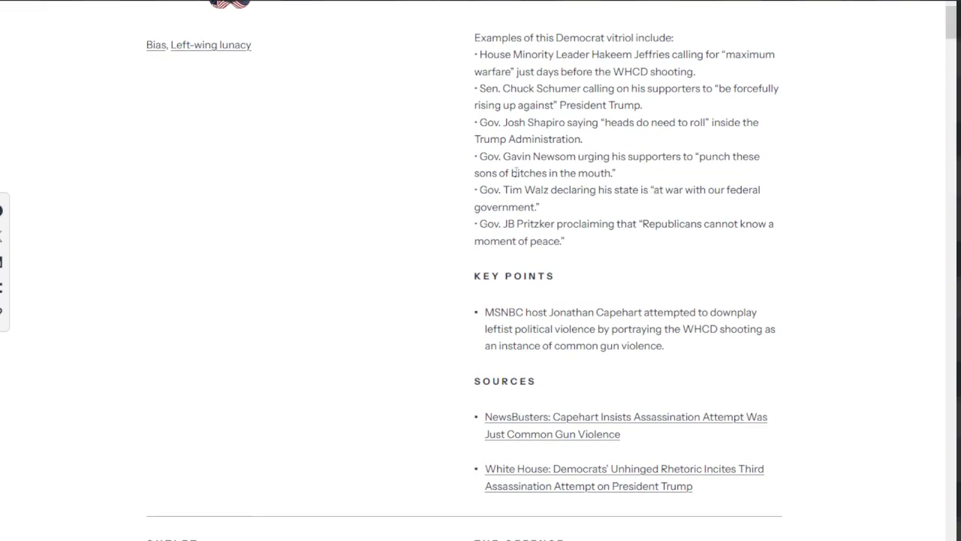
drag(503, 156, 598, 157)
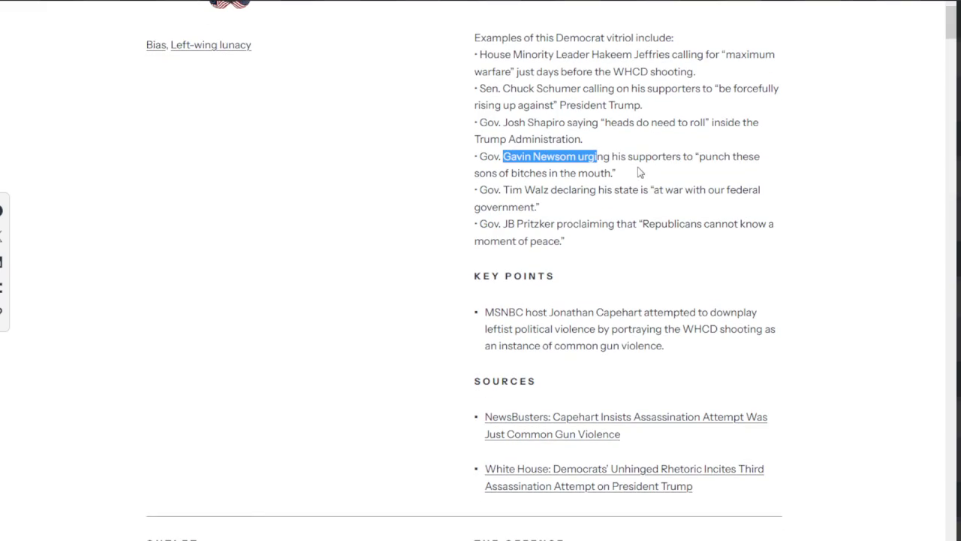
click(568, 187)
scroll(506, 188, down, 1)
drag(487, 91, 674, 118)
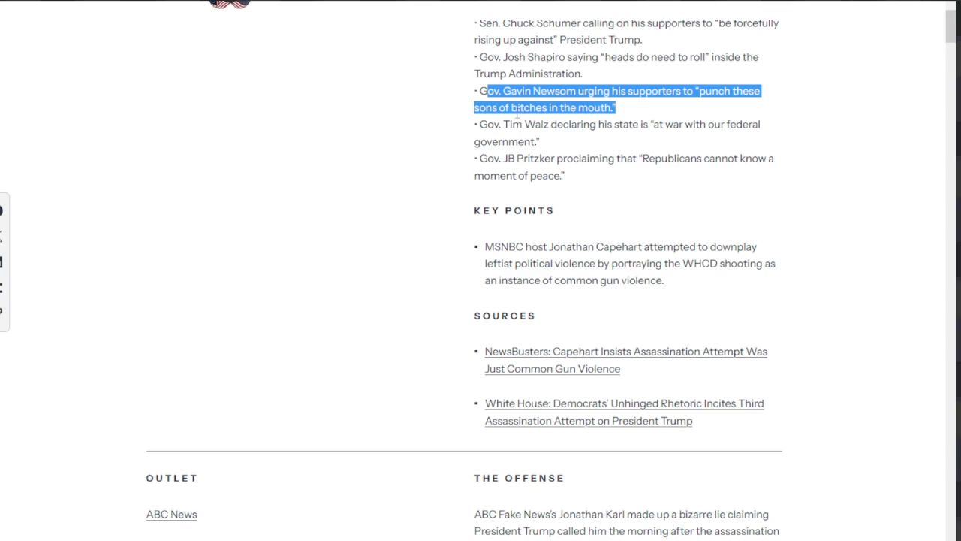
- Highlight the fifth example's 'at war' quote and Gov. JB Pritzker's name, then deselect
drag(494, 125, 606, 124)
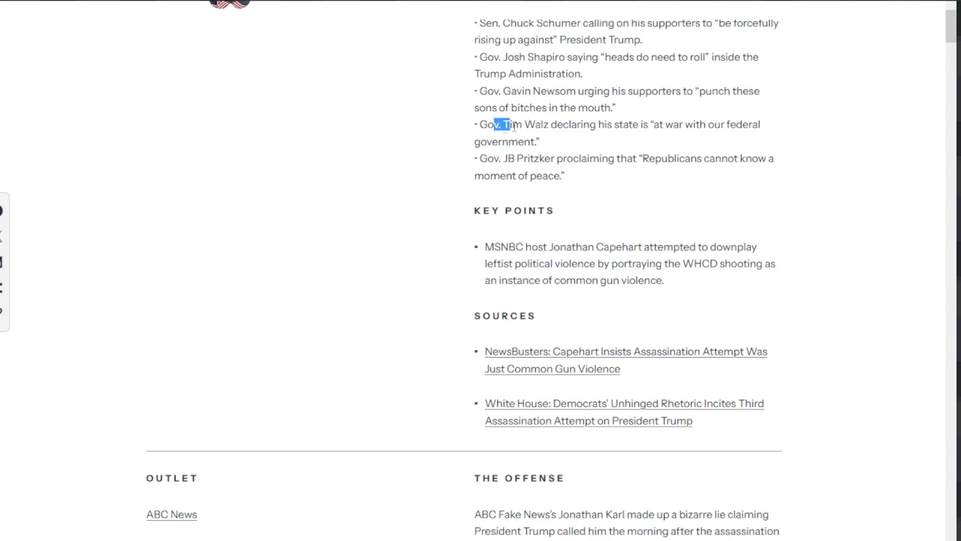
click(635, 125)
drag(628, 125, 678, 121)
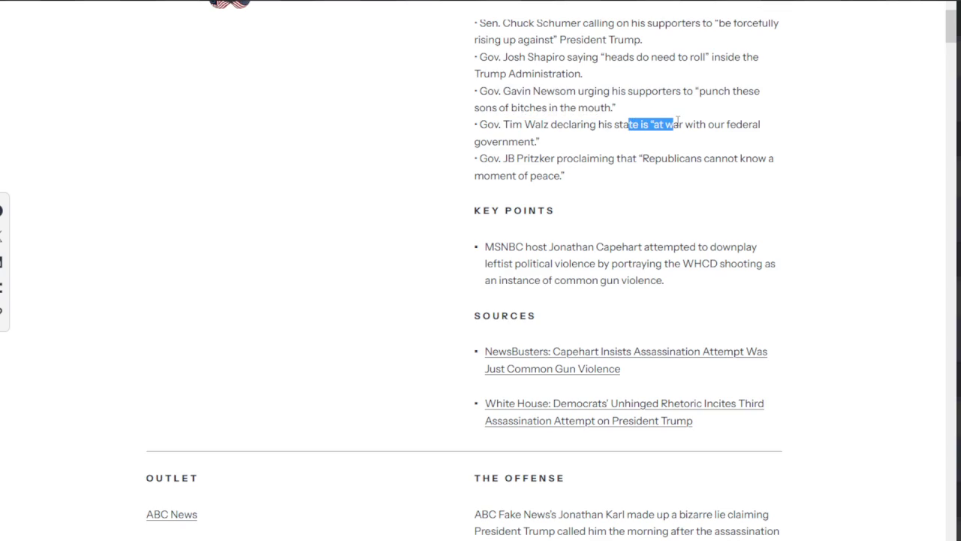
click(549, 150)
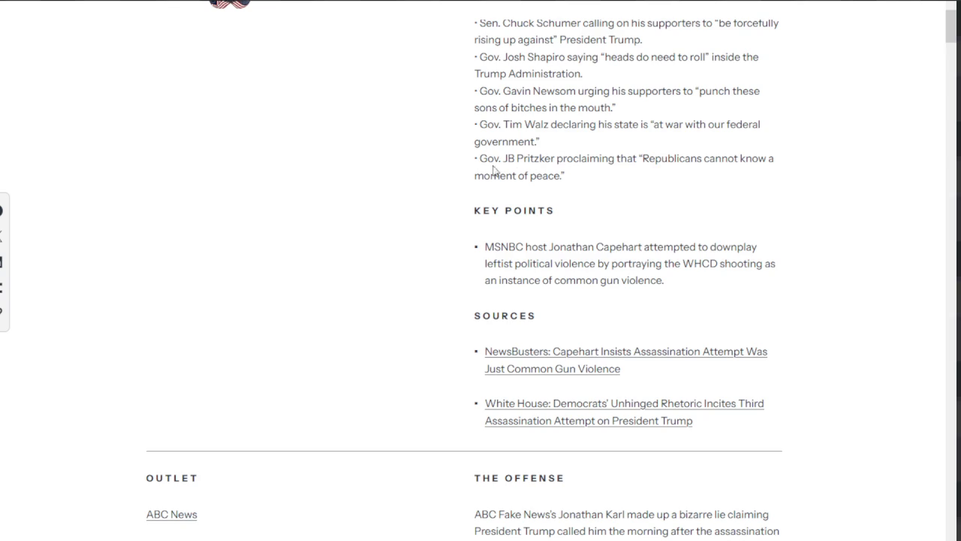
drag(481, 158, 556, 159)
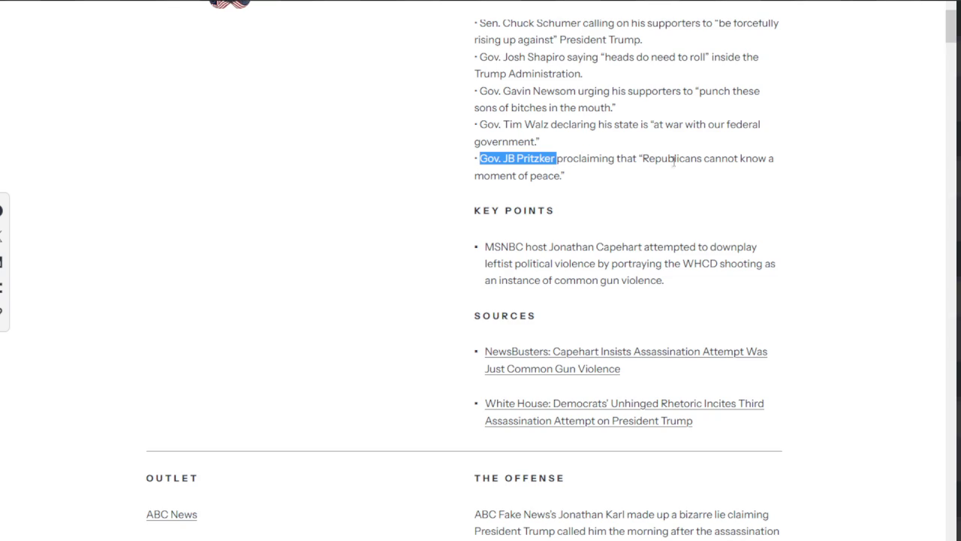
click(576, 181)
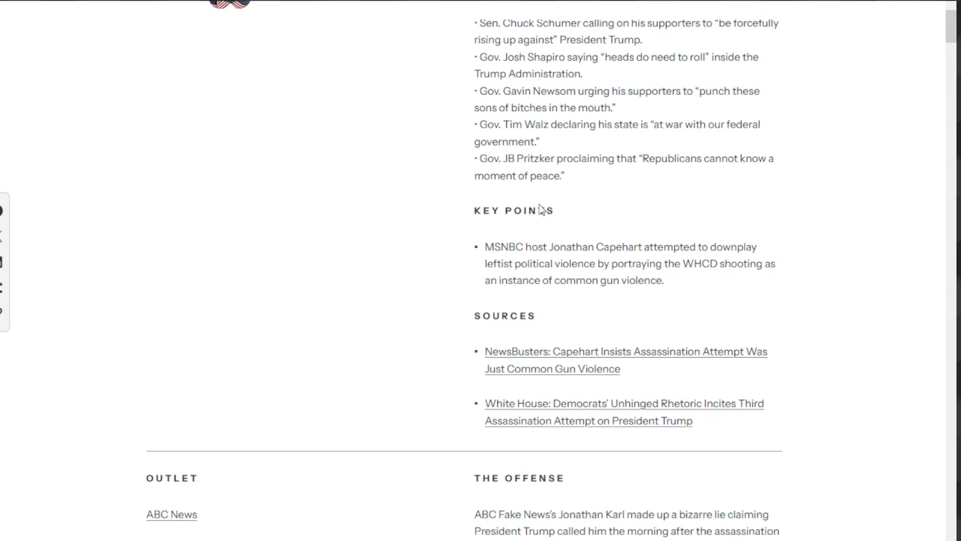
- Highlight the Key Points about Capehart downplaying leftist political violence and the shooting
scroll(538, 205, down, 3)
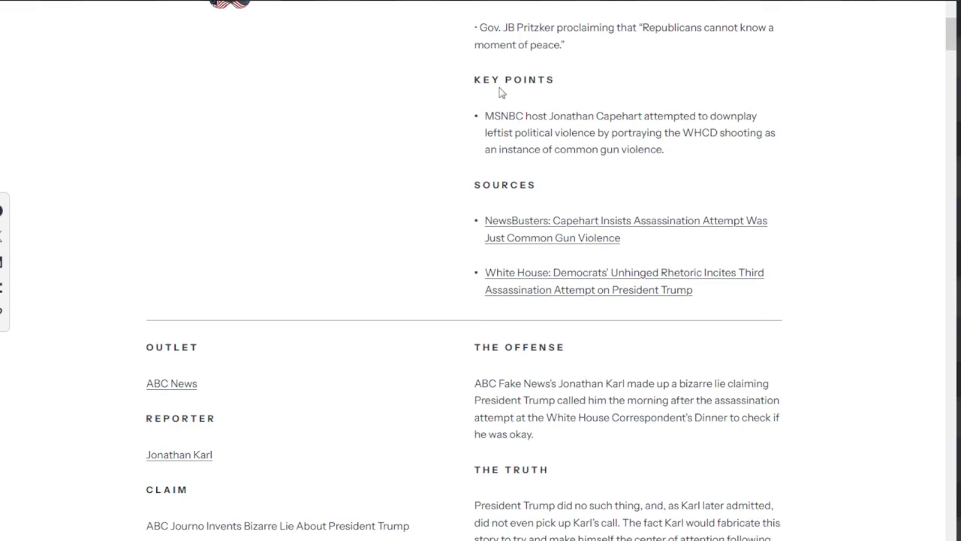
drag(474, 80, 610, 119)
drag(531, 117, 681, 133)
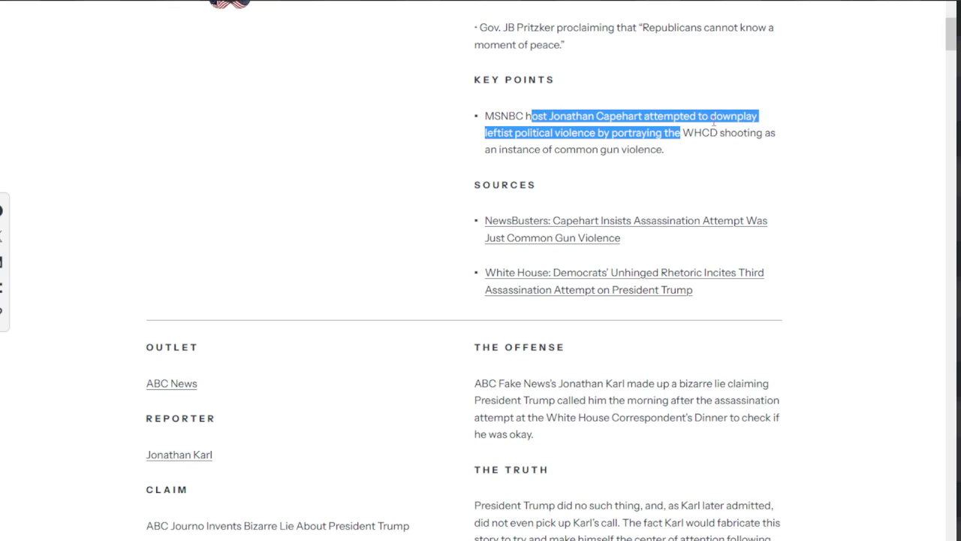
click(626, 145)
drag(736, 132, 731, 133)
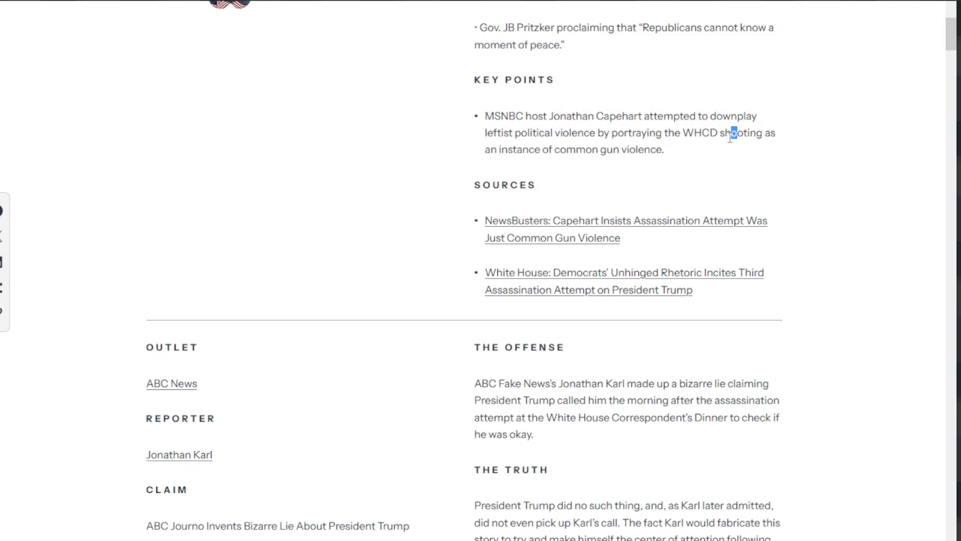
click(666, 167)
drag(629, 150, 675, 158)
- Scroll down to the ABC News Jonathan Karl entry and highlight 'Journo' in its claim
scroll(676, 151, up, 2)
scroll(669, 140, up, 2)
scroll(646, 180, up, 1)
scroll(628, 207, up, 1)
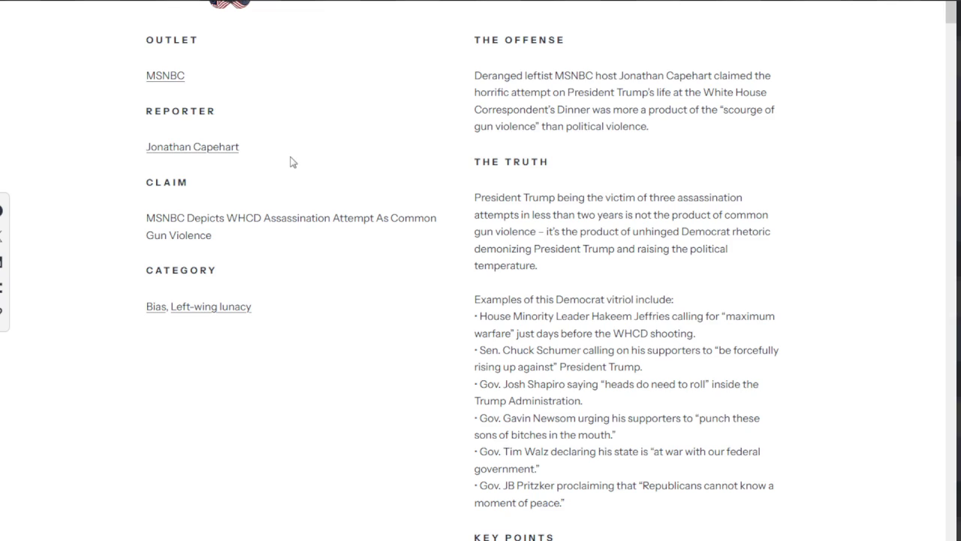
scroll(374, 174, down, 4)
scroll(386, 172, down, 6)
scroll(386, 170, down, 1)
scroll(464, 140, down, 1)
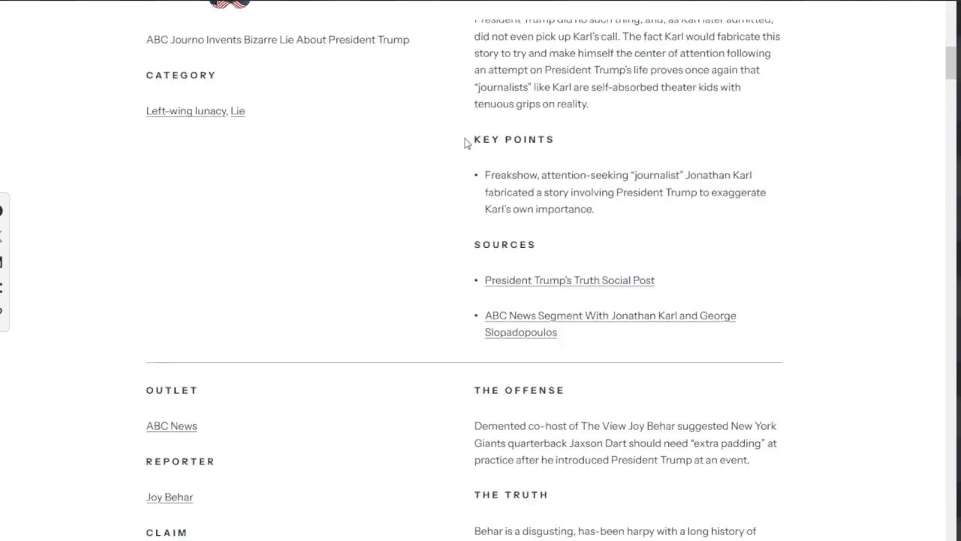
scroll(496, 144, down, 5)
scroll(464, 143, down, 2)
scroll(464, 144, down, 2)
scroll(463, 146, up, 2)
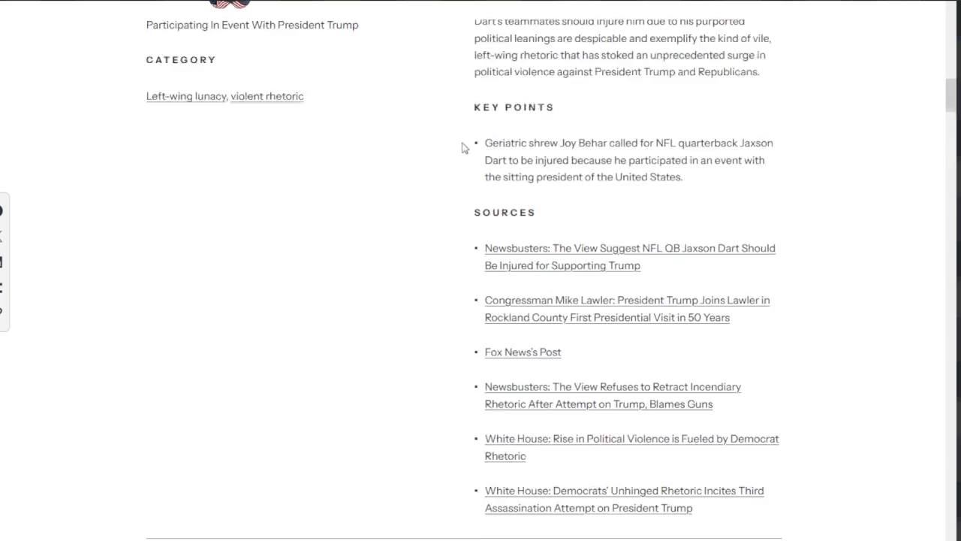
scroll(443, 173, up, 6)
scroll(415, 204, up, 4)
scroll(410, 211, down, 2)
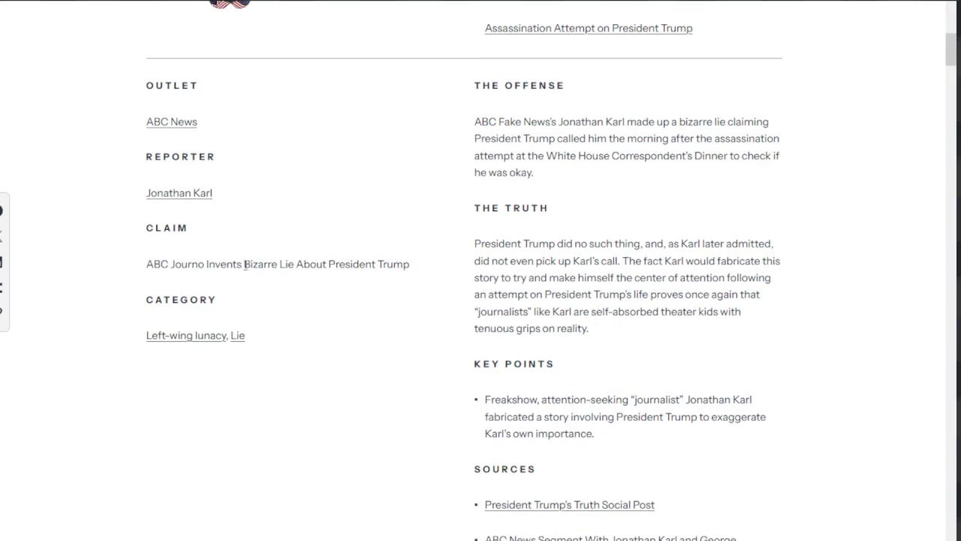
drag(175, 265, 205, 265)
click(185, 258)
scroll(185, 257, down, 1)
drag(205, 205, 408, 205)
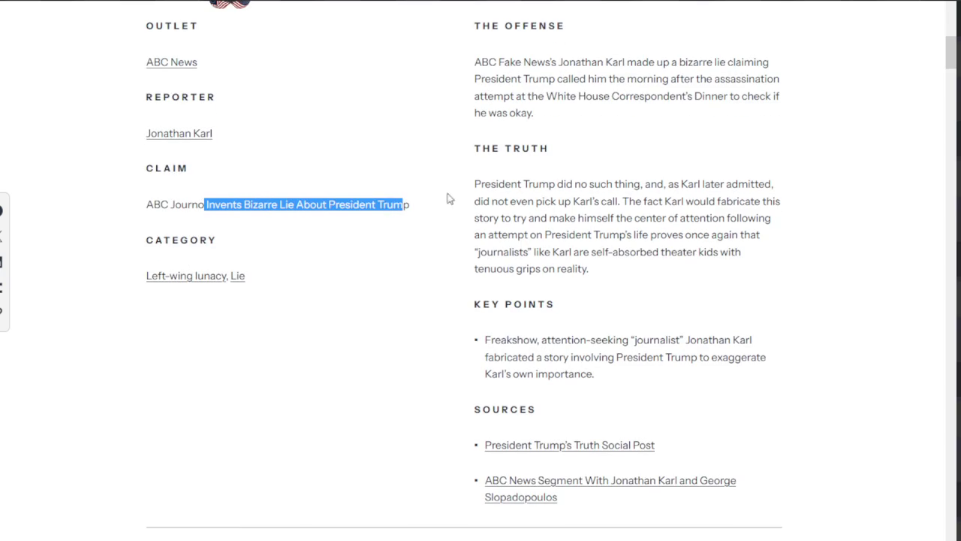
- Highlight the Truth opening, Karl's 'bizarre lie' and 'White House' in the Offense text
drag(481, 184, 568, 196)
scroll(575, 188, up, 1)
mouse_move(562, 128)
mouse_down()
mouse_move(710, 129)
mouse_move(601, 156)
mouse_up()
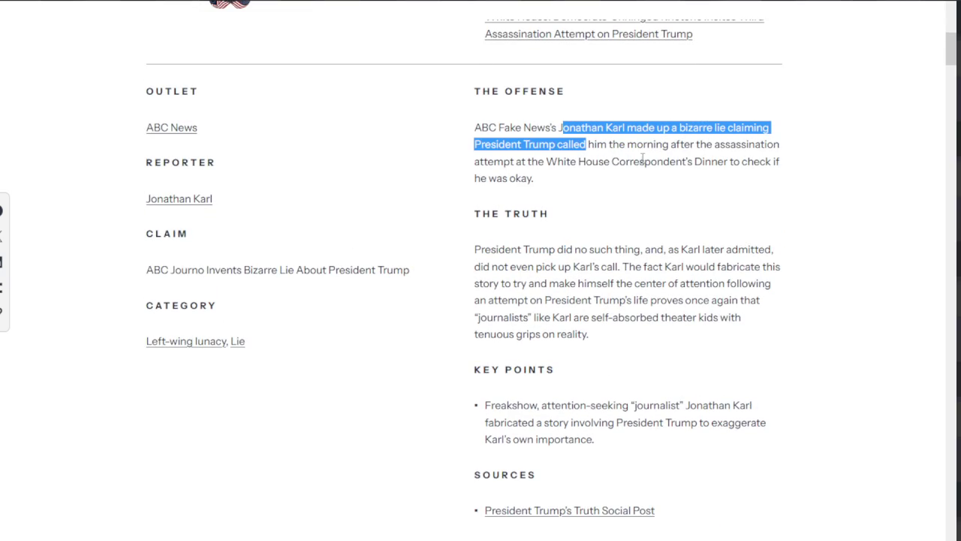
drag(571, 160, 598, 161)
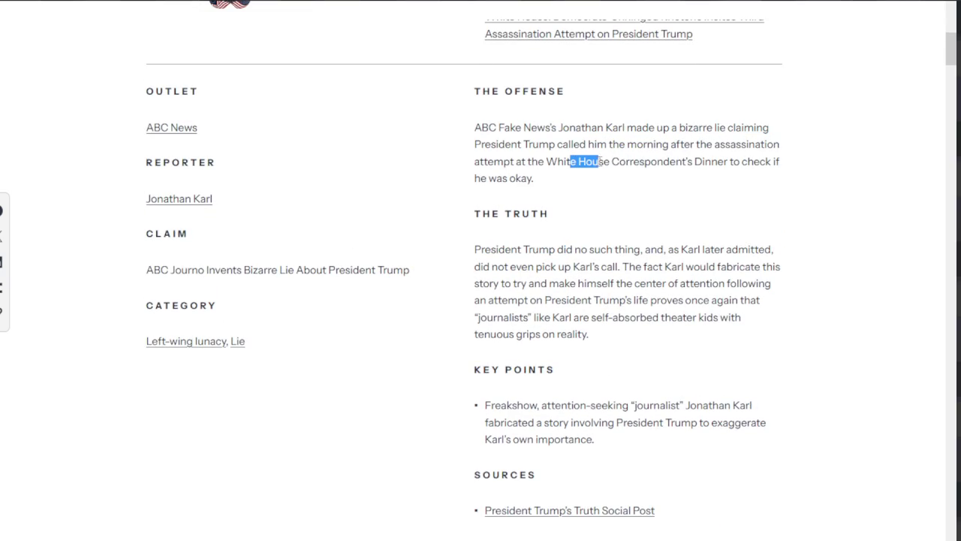
click(748, 160)
- Highlight Karl admitting he missed the call and the passage calling journalists self-absorbed
scroll(606, 185, down, 1)
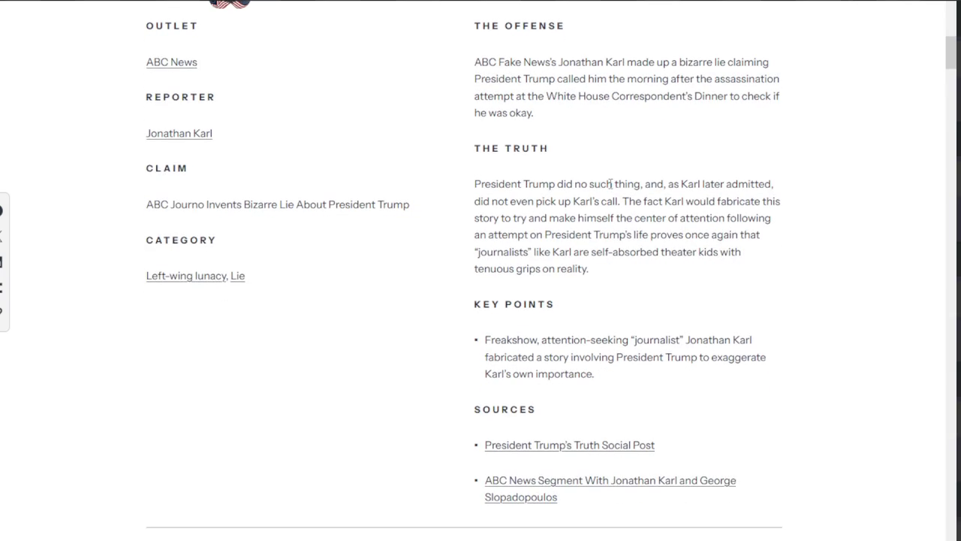
drag(680, 183, 616, 201)
click(650, 197)
mouse_move(577, 218)
mouse_down()
mouse_move(773, 218)
mouse_move(566, 237)
mouse_move(751, 236)
mouse_move(694, 253)
mouse_up()
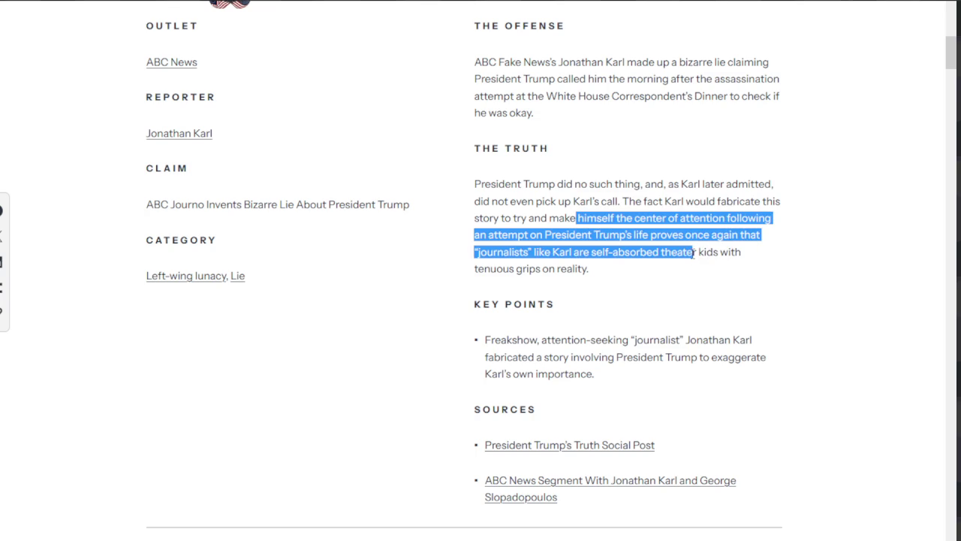
drag(575, 252, 671, 252)
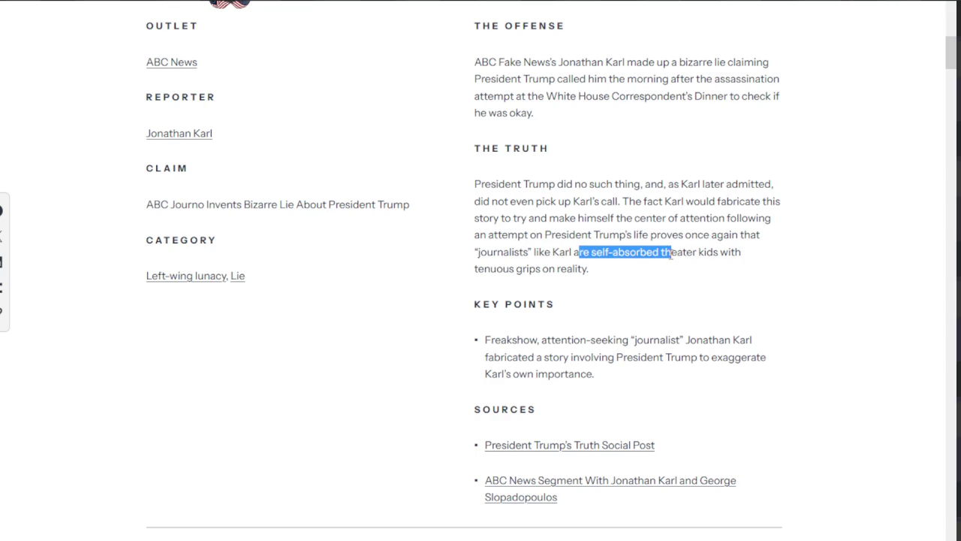
click(618, 271)
scroll(562, 228, down, 3)
- Scroll to the Joy Behar entry and highlight part of its claim
scroll(563, 230, down, 1)
scroll(562, 223, down, 1)
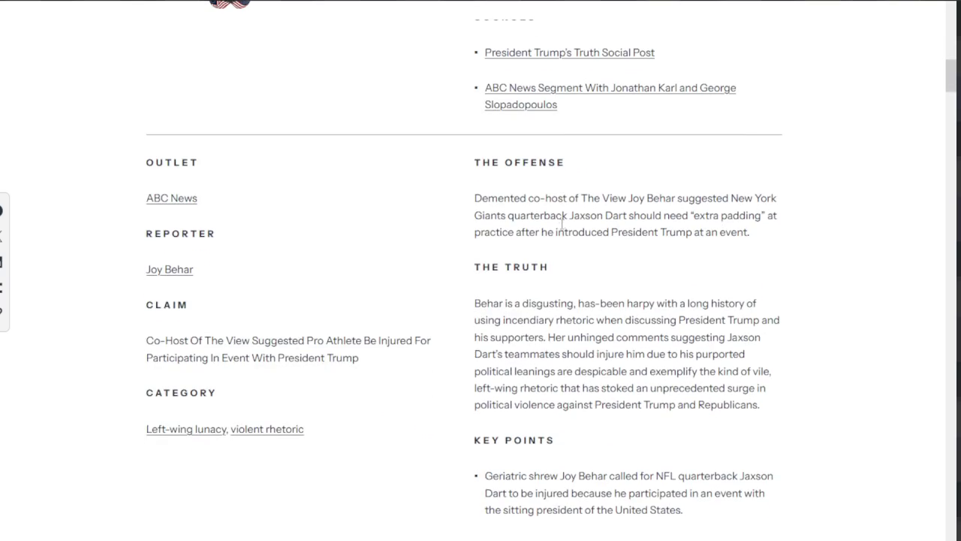
scroll(559, 229, down, 1)
drag(233, 274, 333, 275)
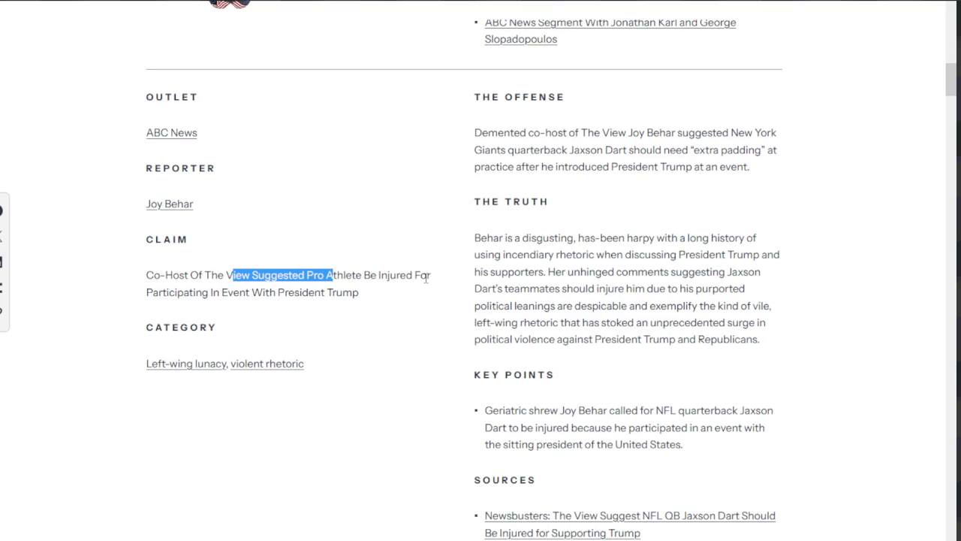
- Select the entire claim line 'Stephen Colbert Leaves A Legacy Of Leftist Lunacy'
scroll(411, 292, down, 3)
scroll(411, 291, down, 5)
scroll(412, 291, down, 3)
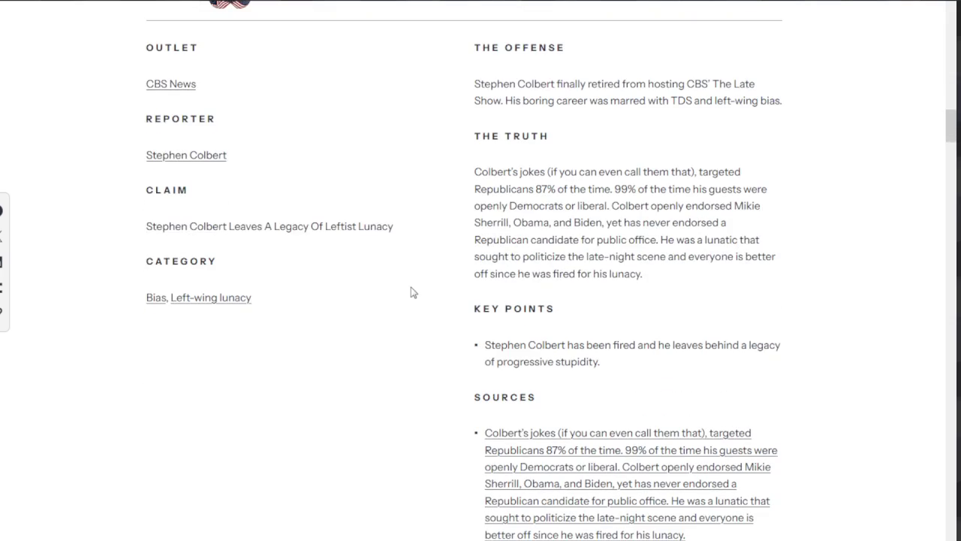
drag(229, 226, 391, 238)
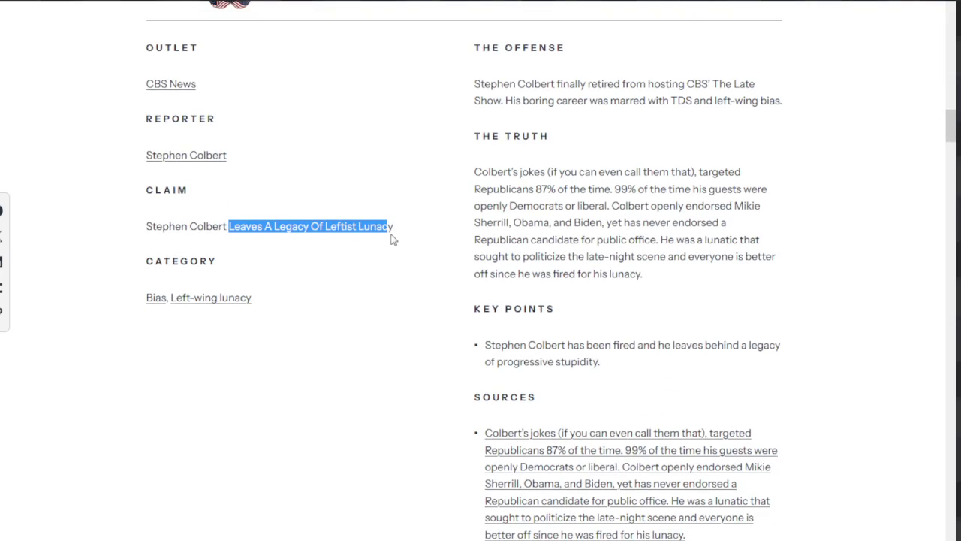
click(382, 230)
drag(143, 226, 176, 226)
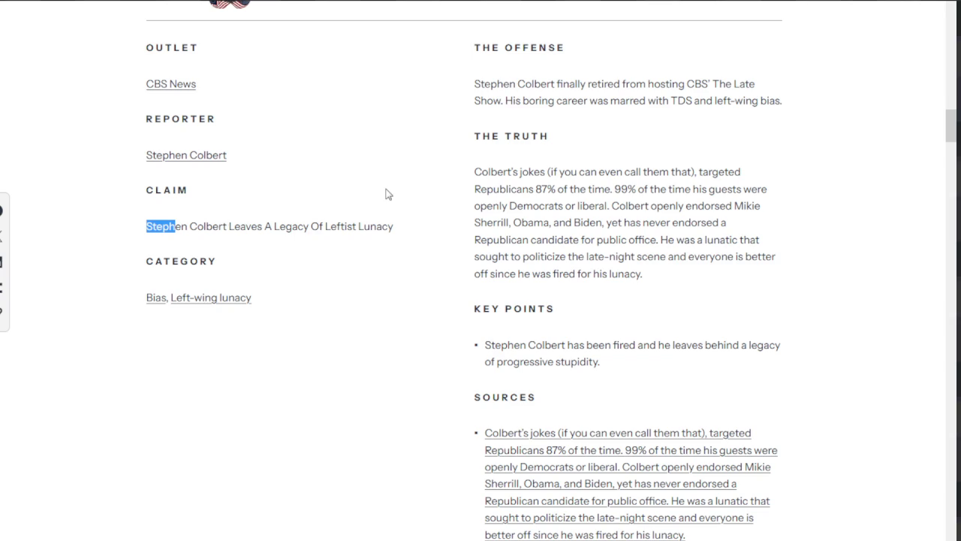
click(288, 153)
drag(426, 220, 156, 226)
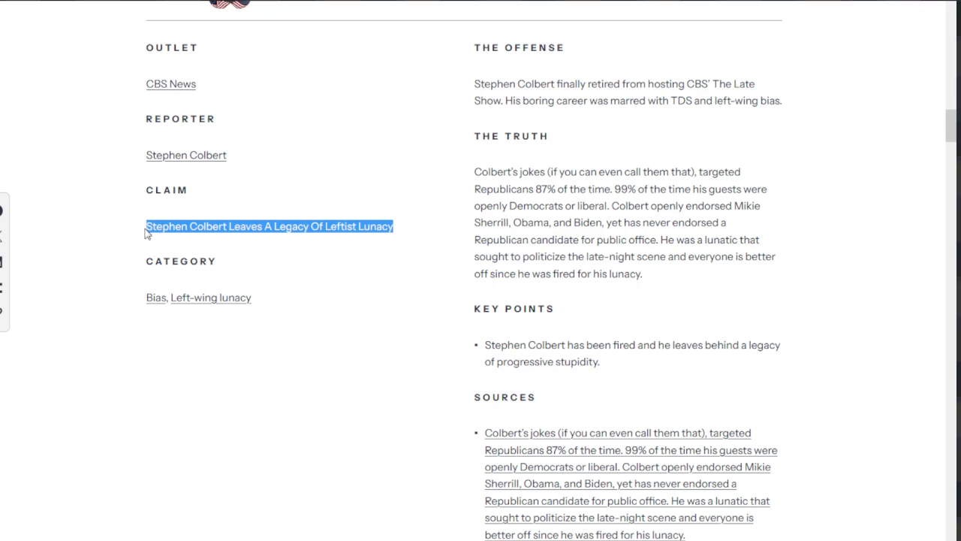
scroll(323, 191, down, 3)
- In the CNN entry, highlight 'President Trump's', then the full 'Lies About President Trump's Health'
scroll(324, 192, down, 4)
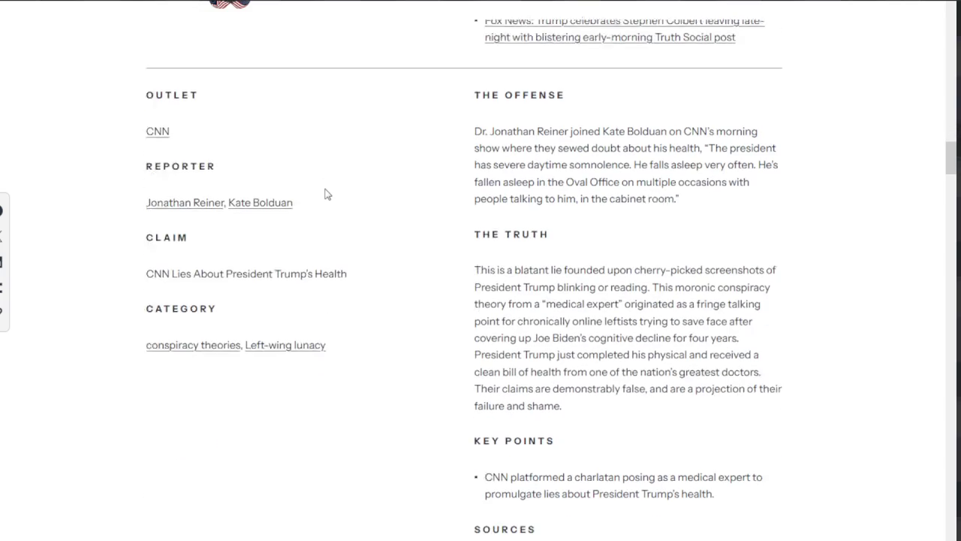
scroll(299, 210, down, 1)
drag(220, 233, 315, 233)
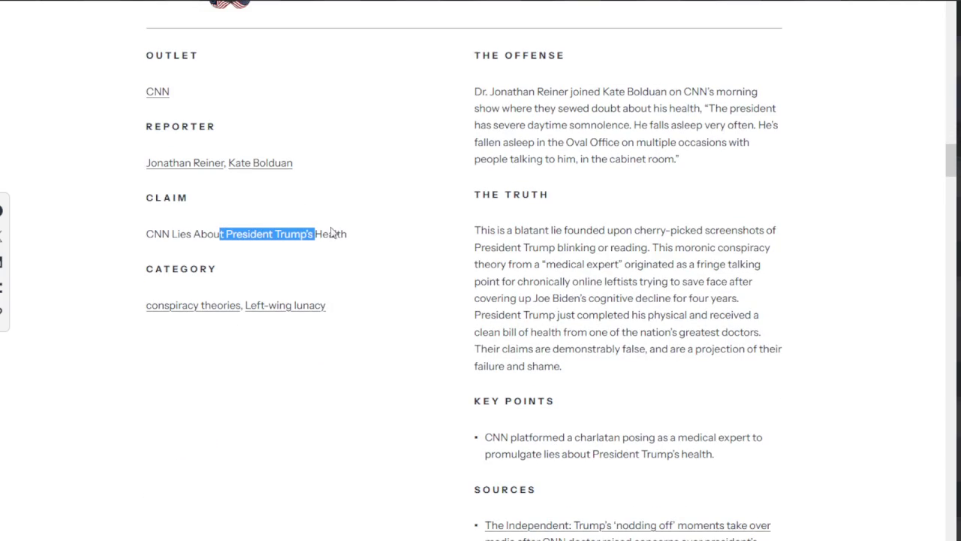
scroll(356, 233, down, 1)
drag(376, 188, 172, 187)
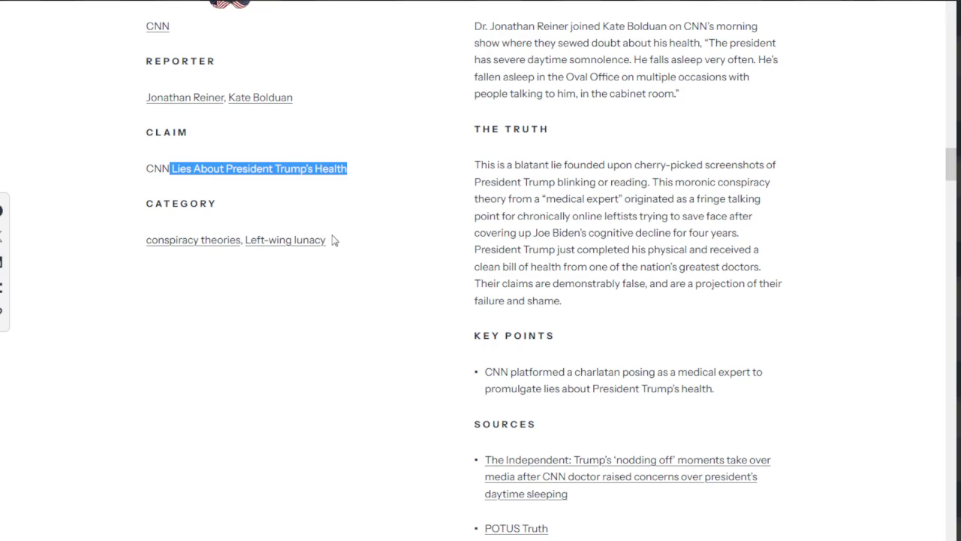
scroll(405, 255, down, 2)
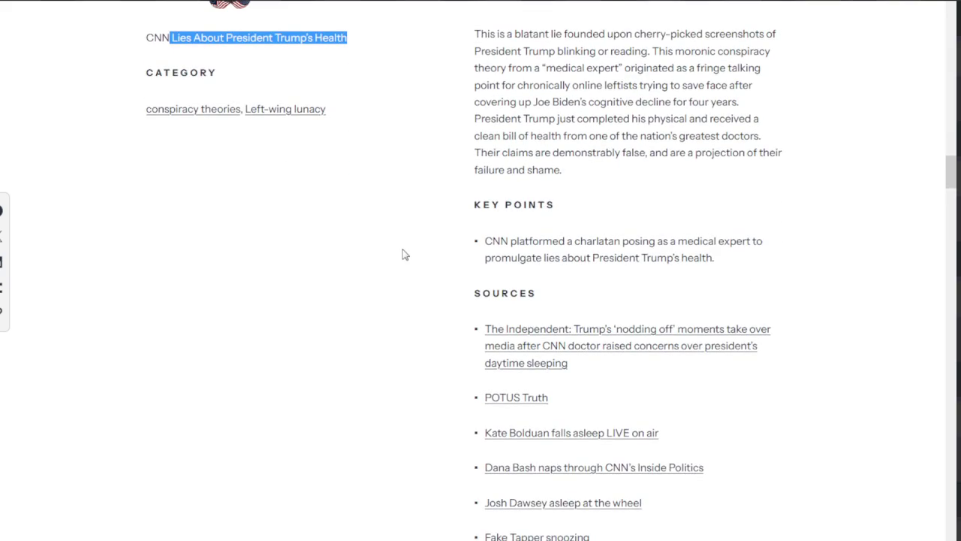
scroll(404, 254, down, 1)
scroll(404, 254, down, 2)
scroll(404, 254, down, 4)
scroll(404, 255, down, 1)
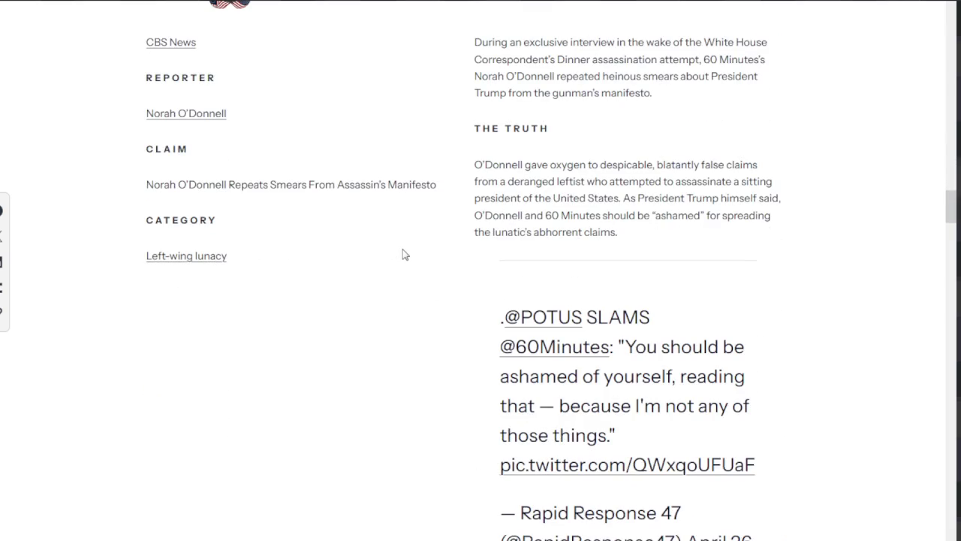
- Highlight 'Smears From Assassin's Manifesto' in the CBS News O'Donnell claim line
mouse_move(229, 188)
mouse_down()
mouse_move(336, 197)
mouse_move(406, 189)
mouse_up()
scroll(448, 196, down, 2)
scroll(448, 197, down, 4)
scroll(448, 197, down, 3)
scroll(447, 196, down, 1)
scroll(446, 197, up, 6)
scroll(443, 197, up, 5)
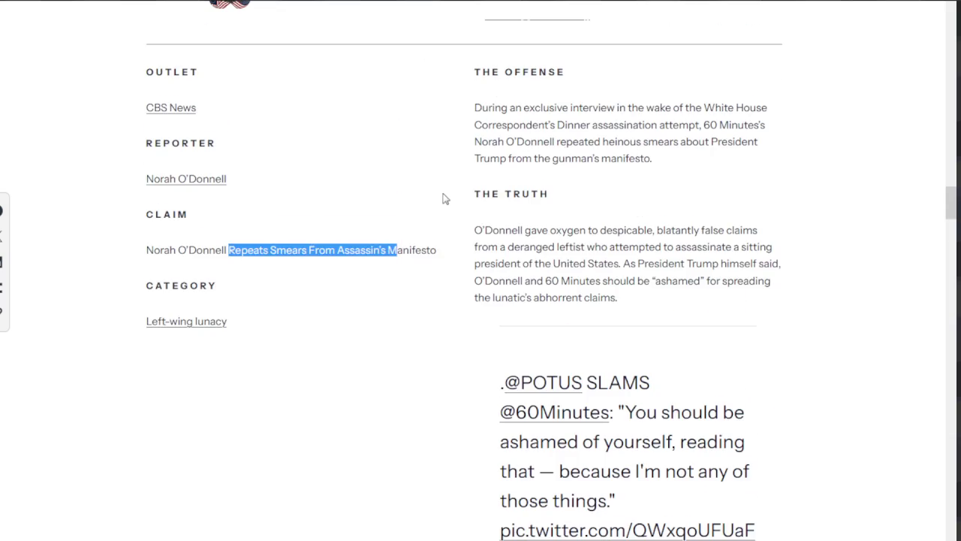
mouse_move(448, 236)
mouse_down()
mouse_move(328, 262)
mouse_move(271, 253)
mouse_up()
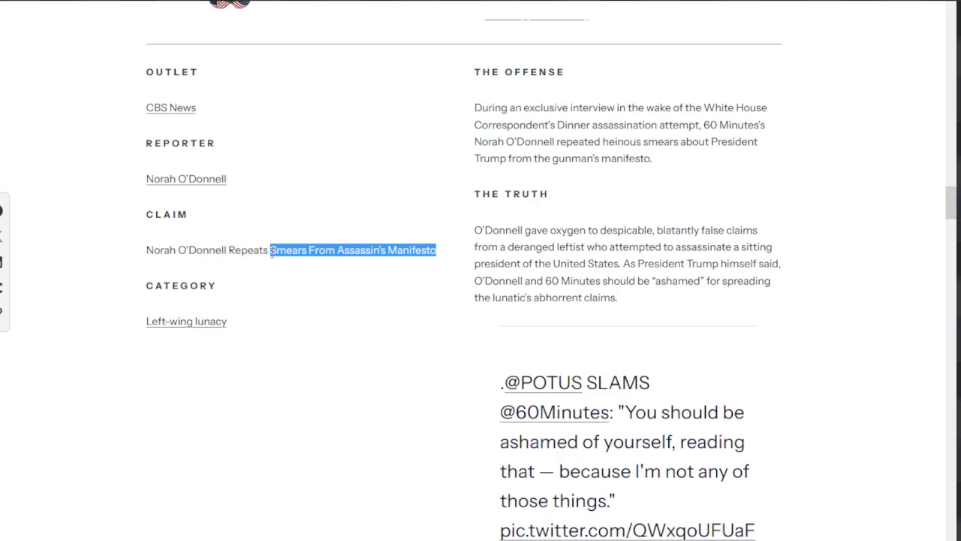
- Highlight the whole Kimmel 'Expectant Widow Joke' claim in the ABC News entry
scroll(386, 245, down, 2)
scroll(386, 245, down, 1)
scroll(386, 245, down, 6)
scroll(386, 245, down, 2)
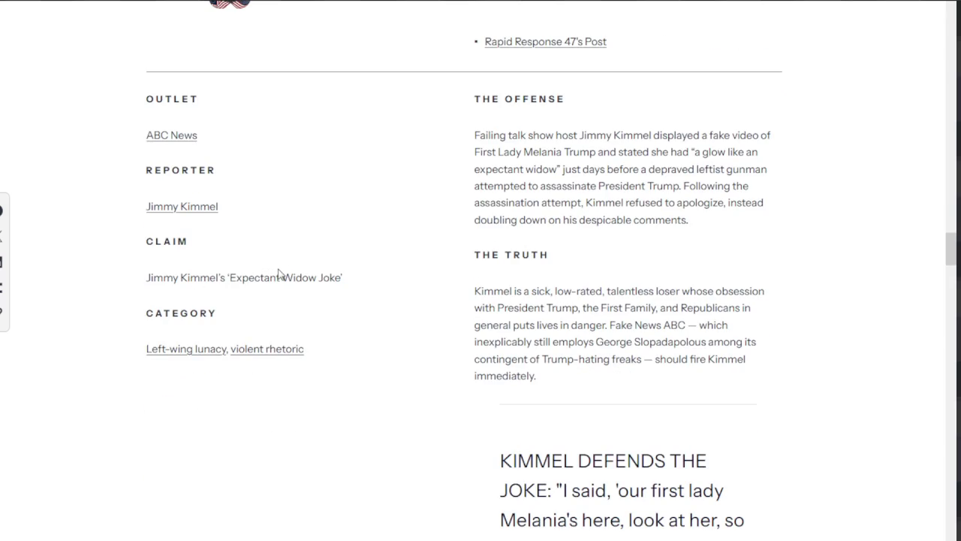
drag(344, 278, 133, 286)
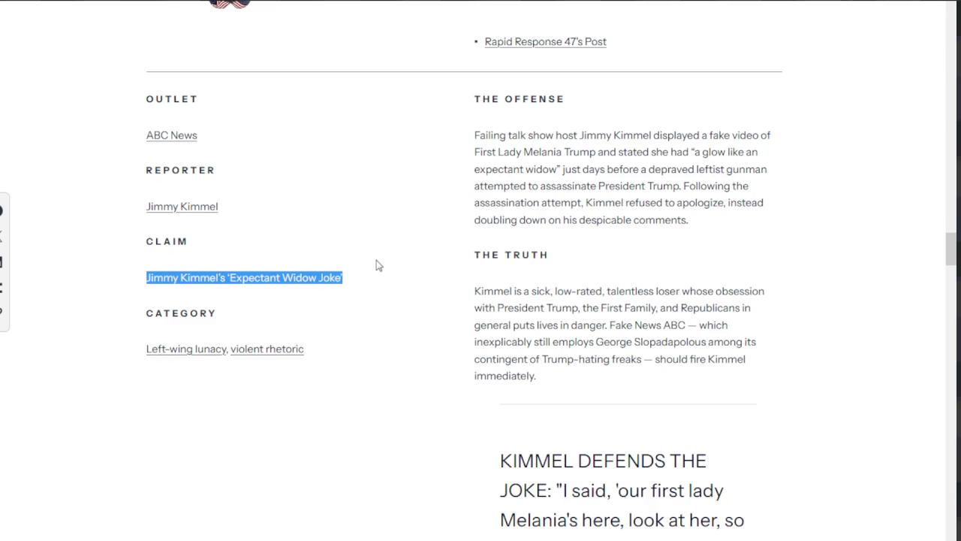
- Scroll down to the MSNBC entry claiming the WHCD shooter's motives were 'Unclear'
scroll(378, 265, up, 3)
scroll(379, 262, up, 10)
scroll(381, 260, up, 3)
scroll(384, 254, up, 1)
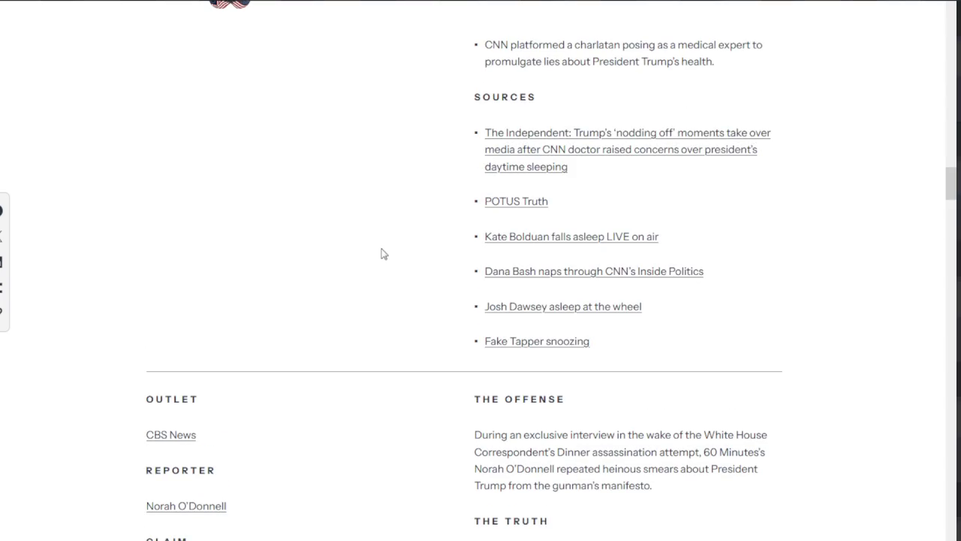
scroll(380, 253, down, 4)
scroll(378, 255, down, 9)
scroll(377, 256, down, 3)
scroll(379, 251, down, 2)
scroll(381, 229, down, 1)
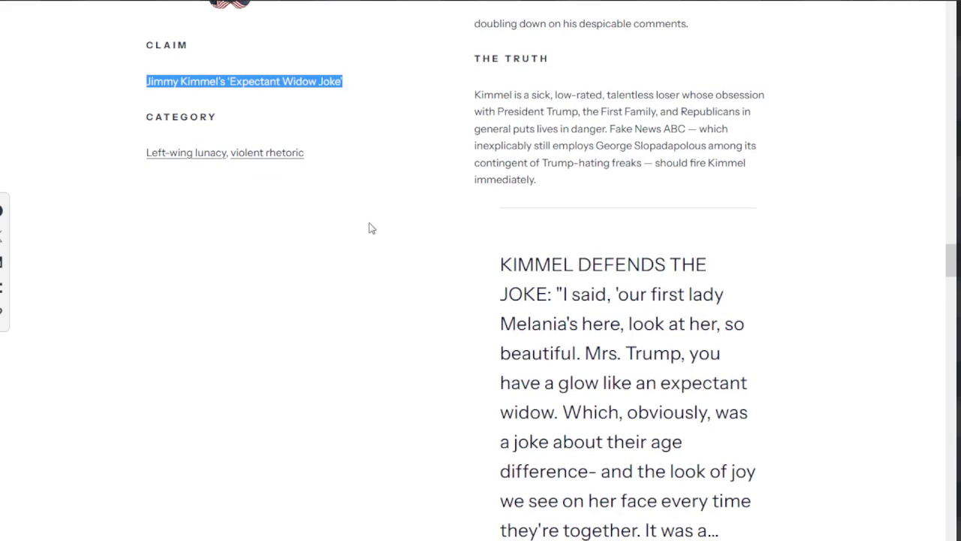
scroll(369, 227, down, 3)
scroll(368, 228, down, 3)
scroll(369, 228, down, 4)
scroll(369, 227, down, 3)
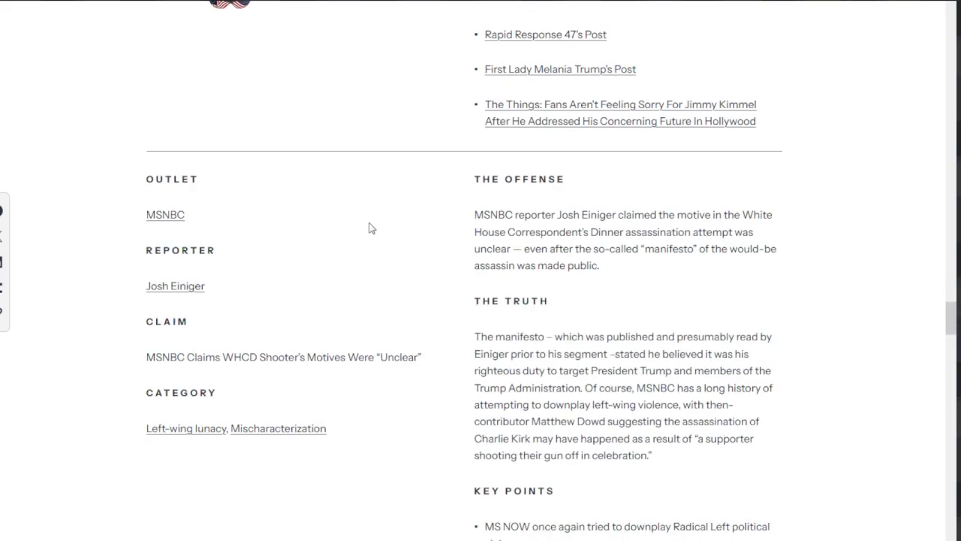
- Highlight the 'Motives Were Unclear' part of the MSNBC claim
scroll(369, 228, down, 2)
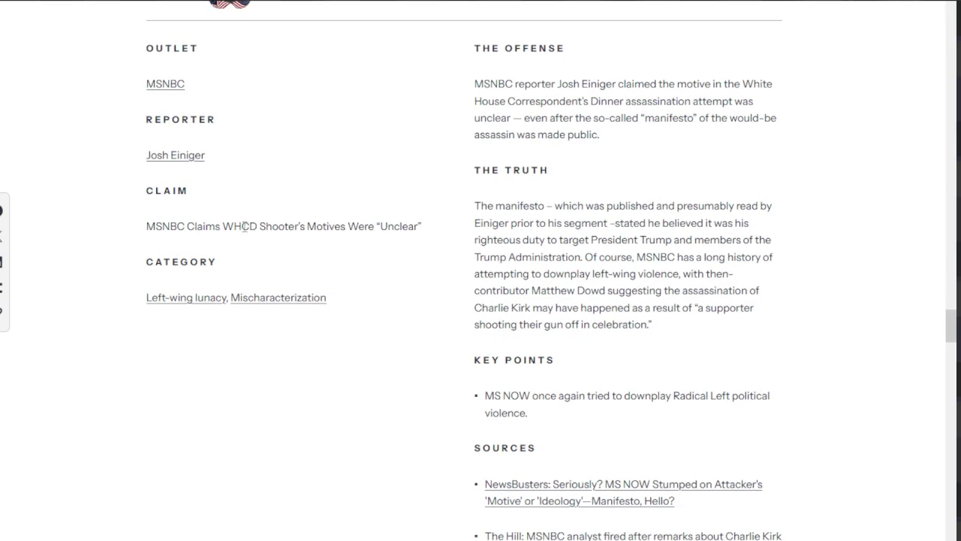
drag(279, 227, 424, 239)
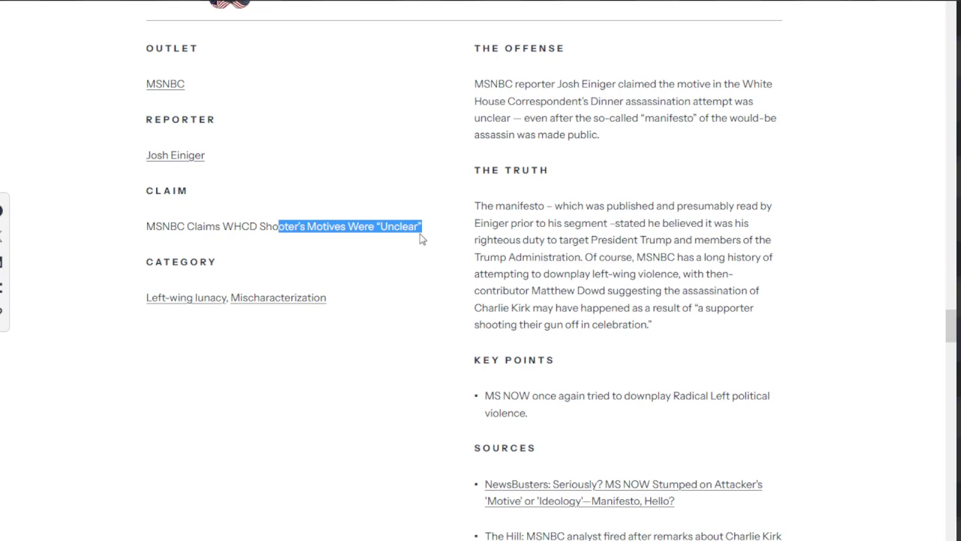
scroll(432, 231, down, 2)
scroll(443, 230, down, 1)
scroll(449, 231, down, 3)
scroll(449, 232, down, 1)
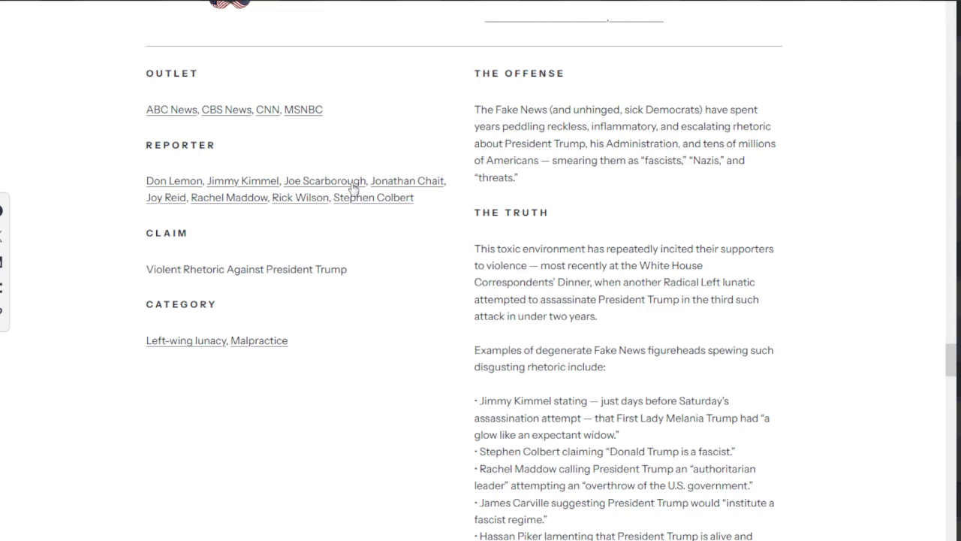
- In the Violent Rhetoric entry, highlight the Malpractice category and the last listed reporter
scroll(353, 187, down, 3)
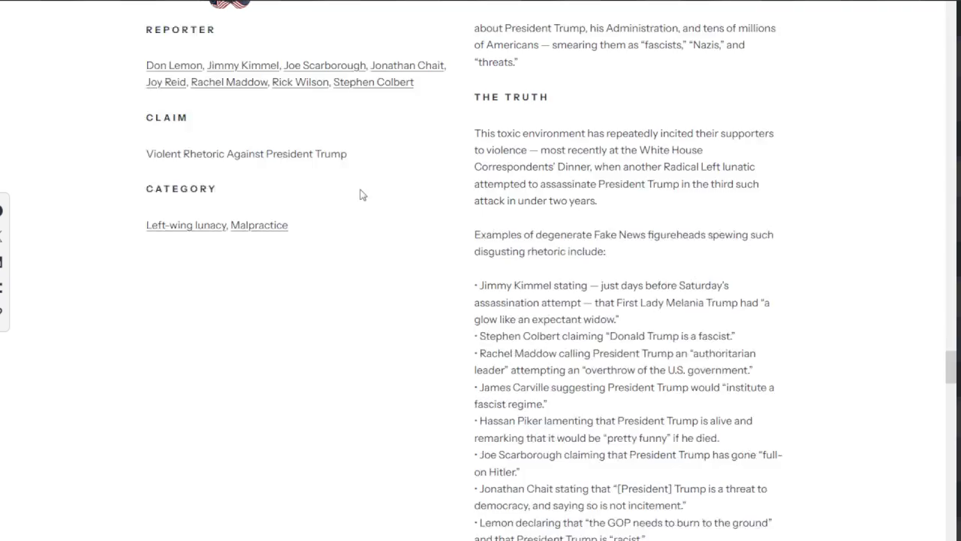
drag(306, 151, 237, 149)
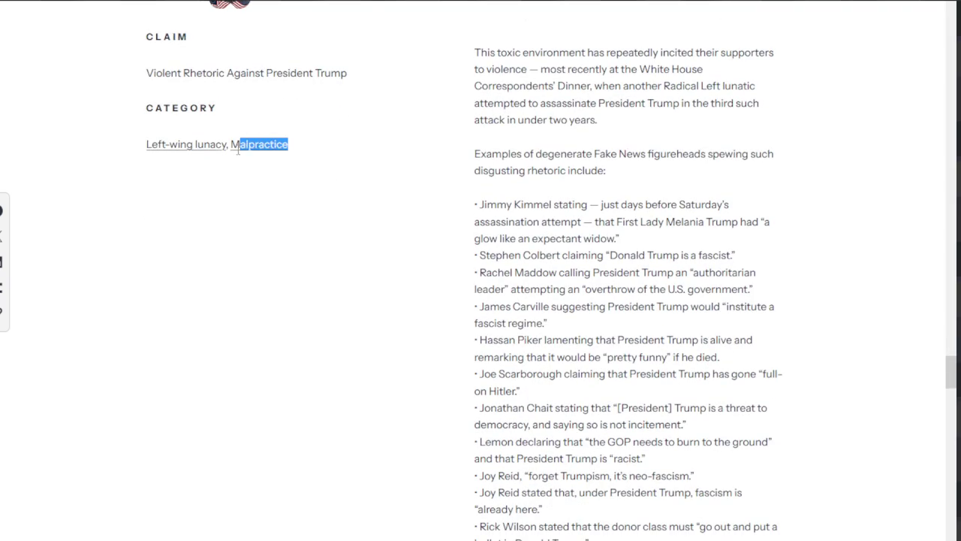
scroll(361, 157, up, 2)
click(431, 140)
drag(430, 141, 335, 139)
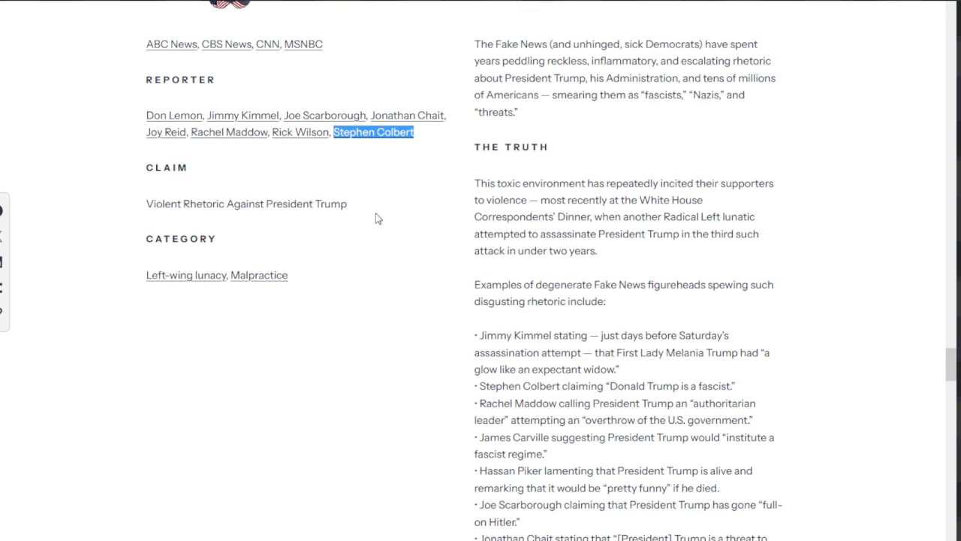
drag(314, 275, 225, 275)
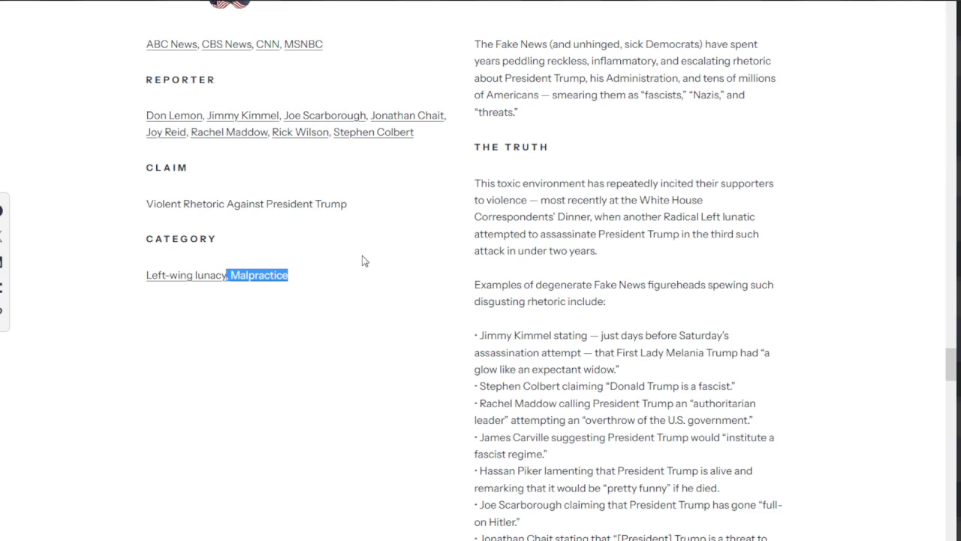
mouse_move(425, 159)
mouse_down()
mouse_move(435, 144)
mouse_move(336, 138)
mouse_up()
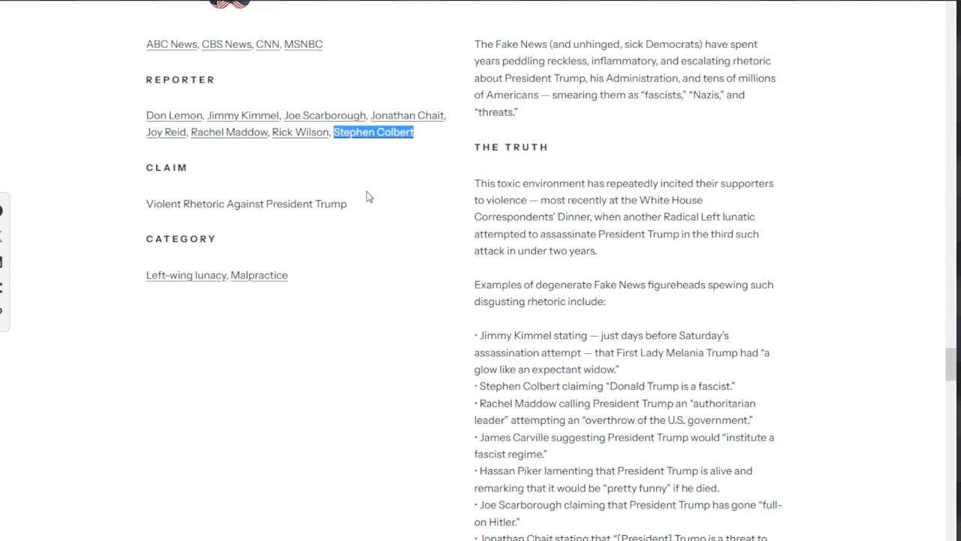
scroll(368, 197, down, 1)
- Find the Leftist Influencers entry and highlight its hospitalization-rumor claim
scroll(368, 197, down, 1)
scroll(368, 196, down, 3)
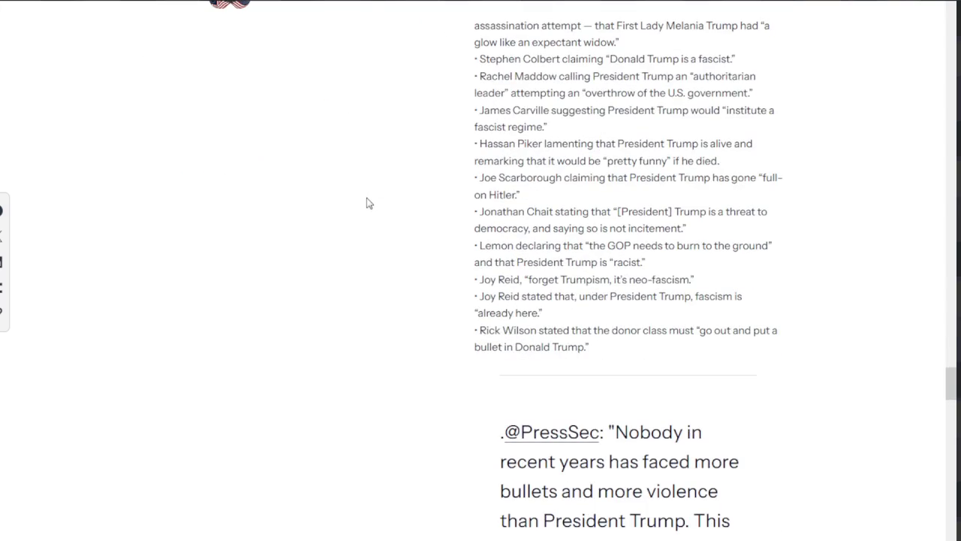
scroll(628, 116, up, 5)
scroll(598, 182, up, 1)
scroll(541, 199, down, 5)
scroll(478, 215, down, 7)
scroll(495, 203, down, 4)
scroll(480, 218, down, 4)
scroll(479, 221, down, 5)
scroll(479, 222, down, 4)
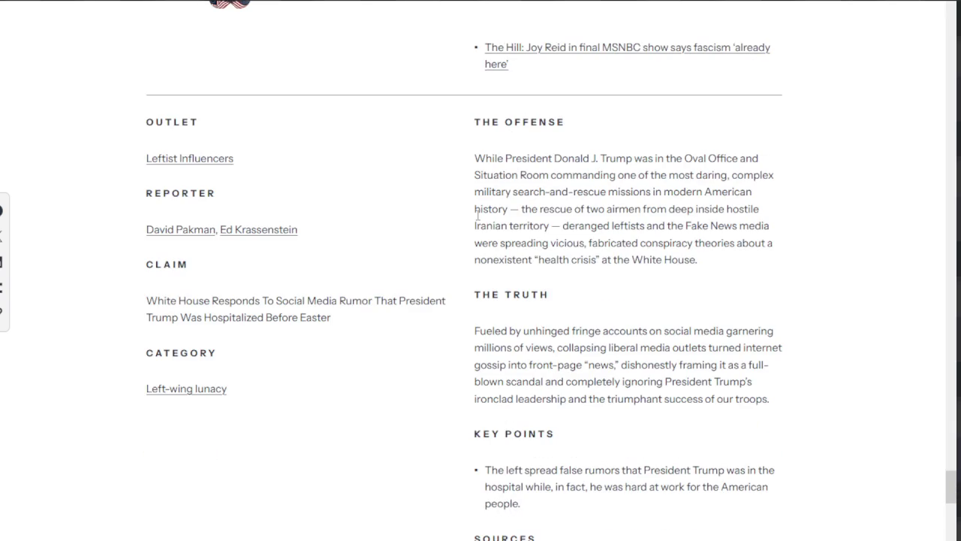
scroll(478, 220, down, 1)
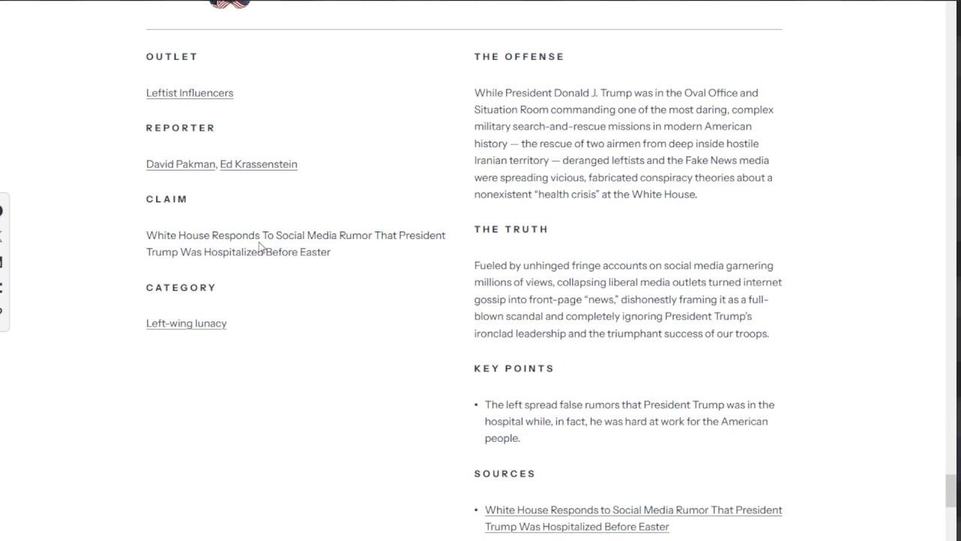
mouse_move(260, 235)
mouse_down()
mouse_move(299, 236)
mouse_move(337, 253)
mouse_up()
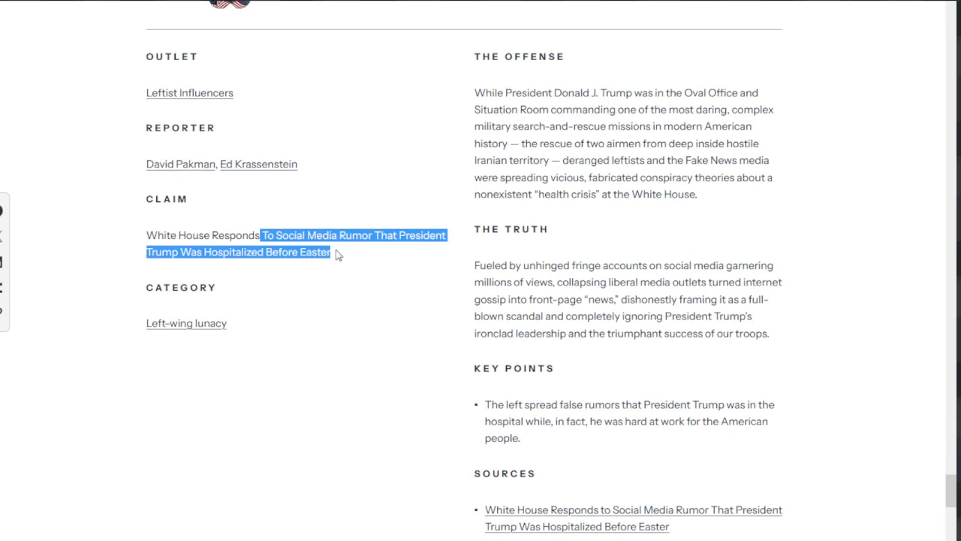
- Scroll down to the page-1 pagination above the footer
scroll(354, 255, down, 6)
scroll(356, 255, up, 1)
scroll(316, 210, up, 3)
scroll(225, 159, up, 2)
scroll(386, 230, down, 3)
scroll(393, 242, down, 3)
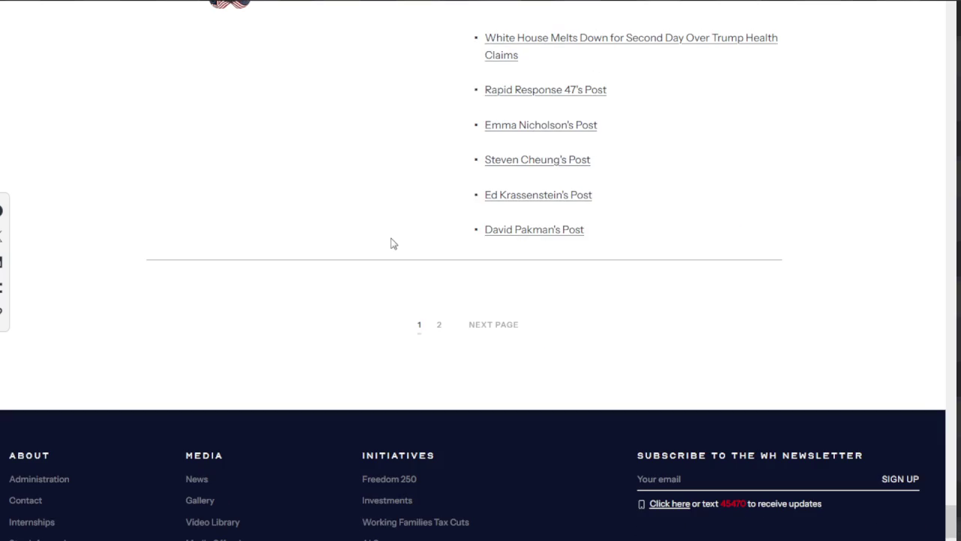
- Go to page 2 and highlight 'The U.S. Forest Service' in the claim
click(476, 328)
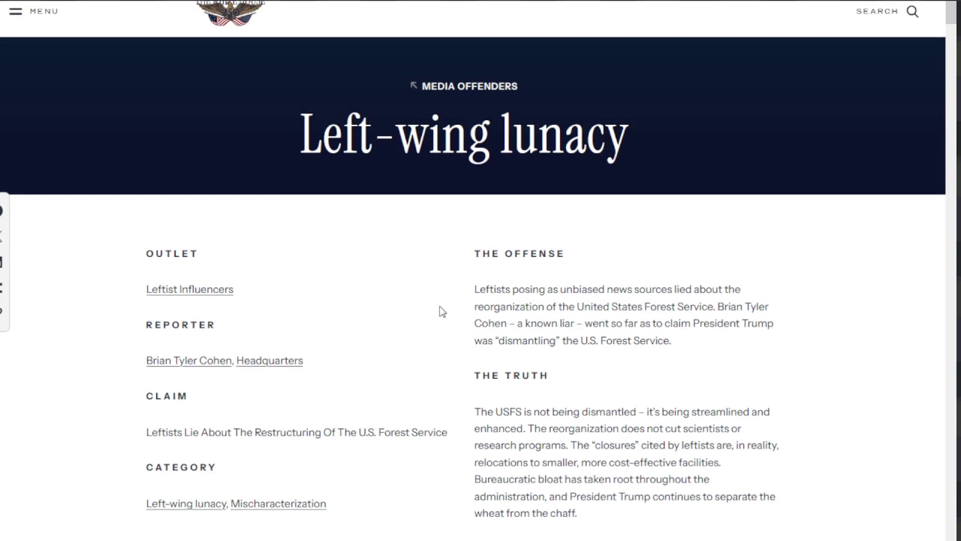
scroll(354, 321, down, 1)
drag(279, 208, 135, 213)
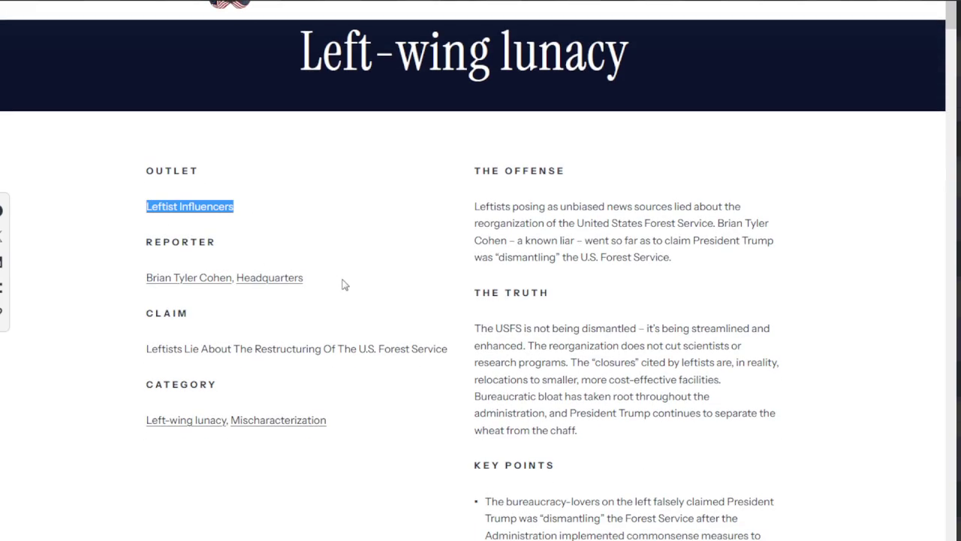
drag(342, 285, 264, 286)
click(383, 297)
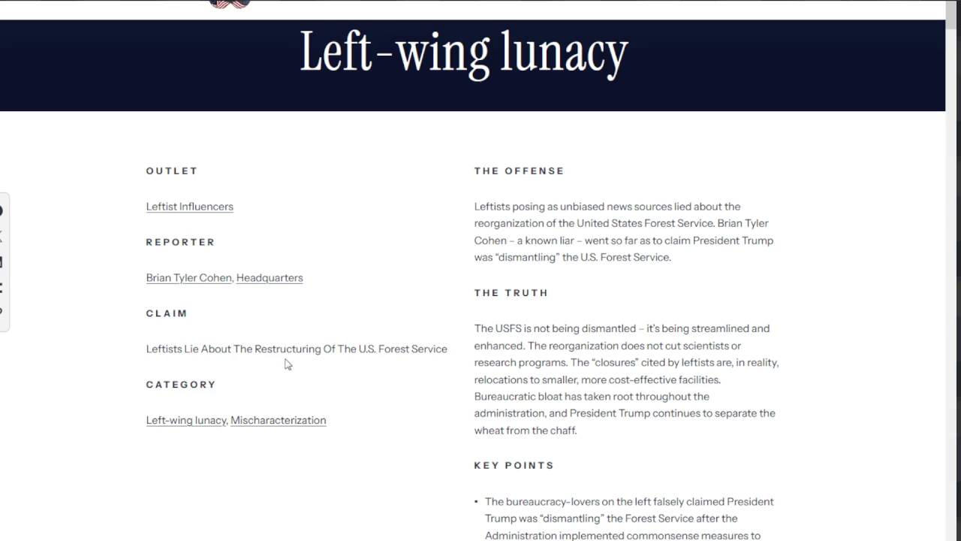
drag(343, 350, 451, 351)
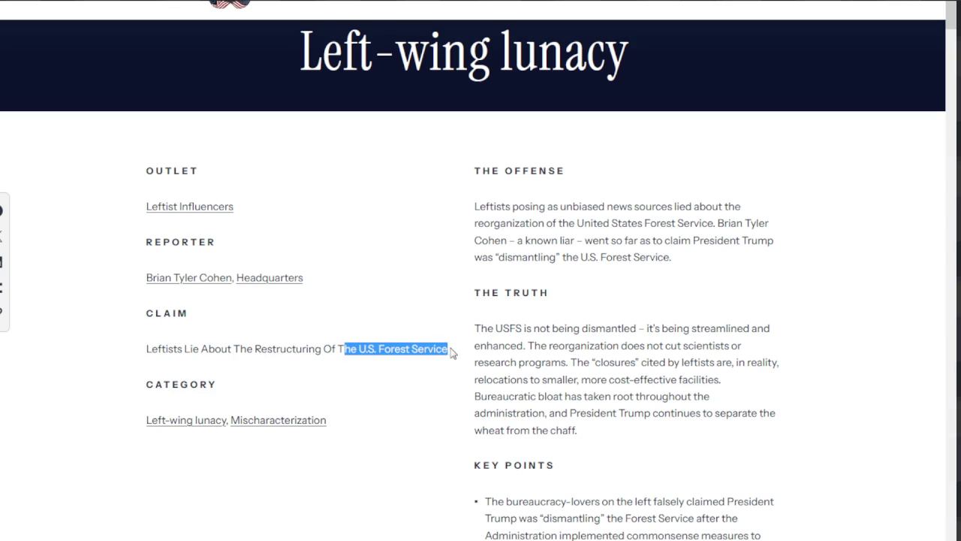
- Highlight 'closures' cited and 'relocations to smaller, more' in The Truth paragraph
scroll(451, 352, down, 2)
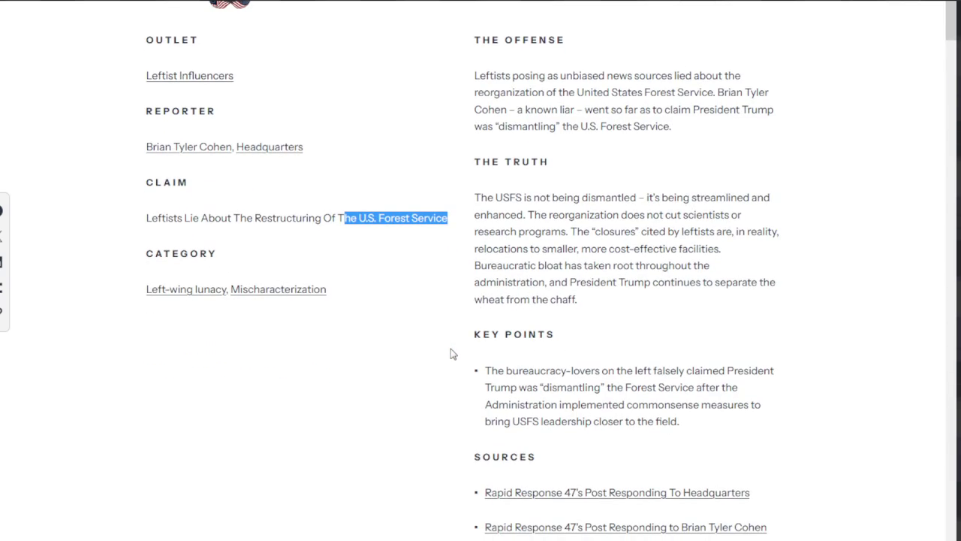
drag(488, 197, 710, 198)
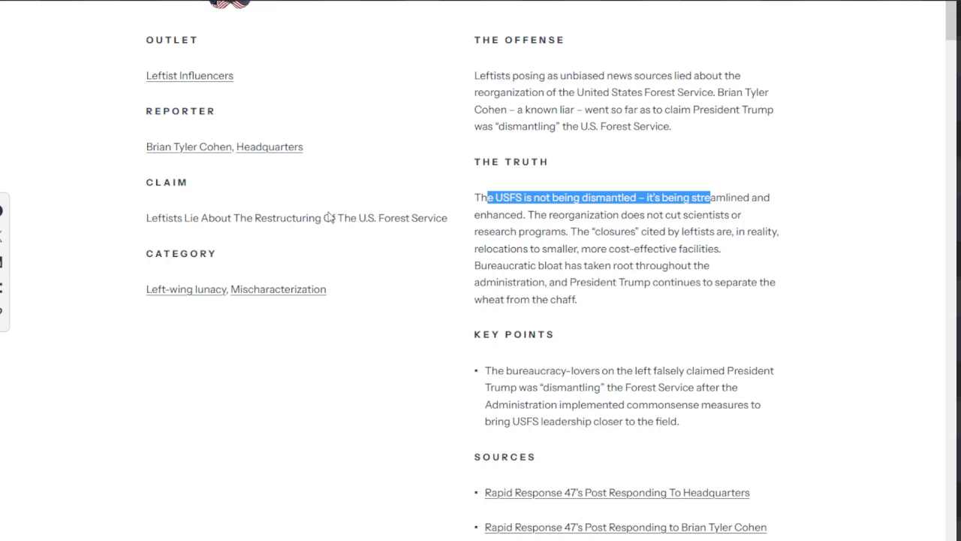
mouse_move(487, 215)
mouse_down()
mouse_move(566, 215)
mouse_move(569, 229)
mouse_move(597, 244)
mouse_move(614, 234)
mouse_move(742, 233)
mouse_move(623, 249)
mouse_move(594, 265)
mouse_move(723, 259)
mouse_up()
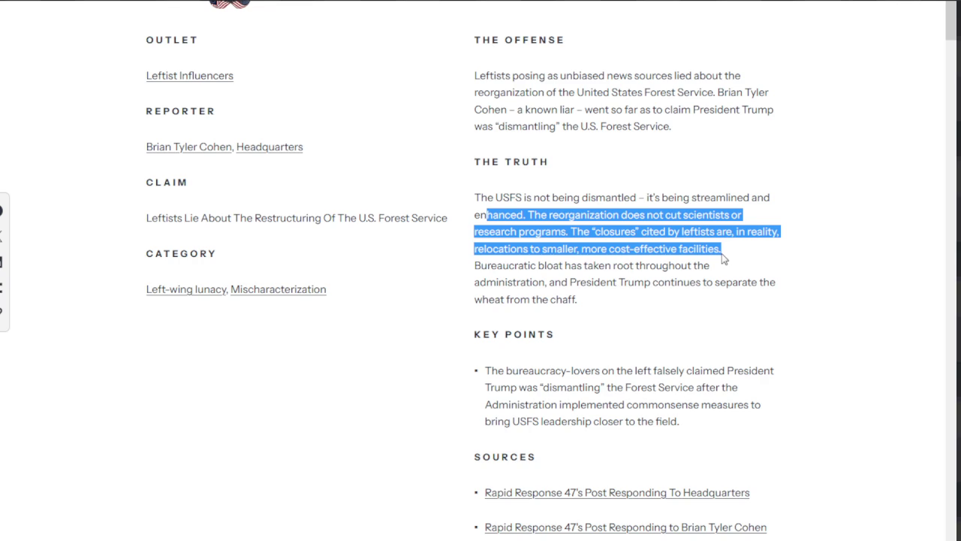
click(723, 258)
drag(594, 233, 673, 234)
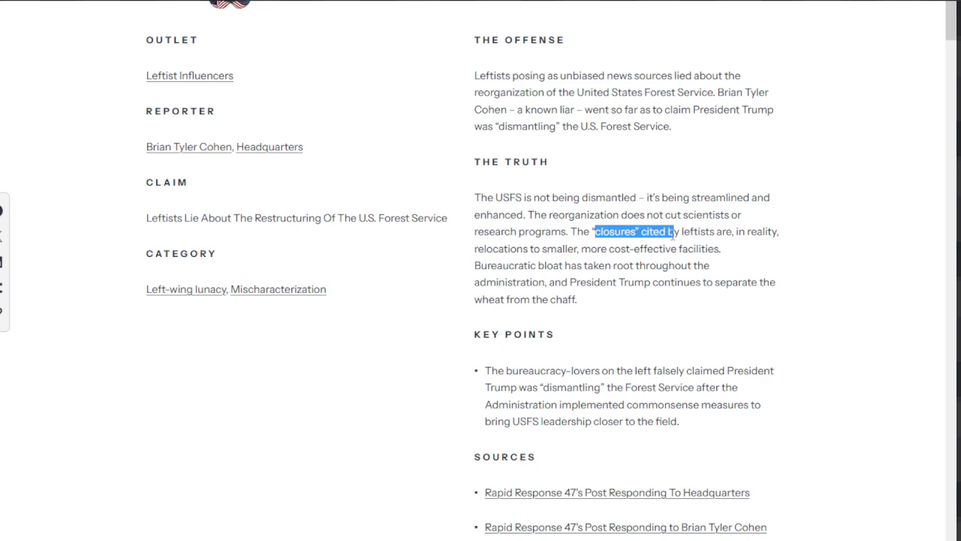
drag(474, 249, 599, 247)
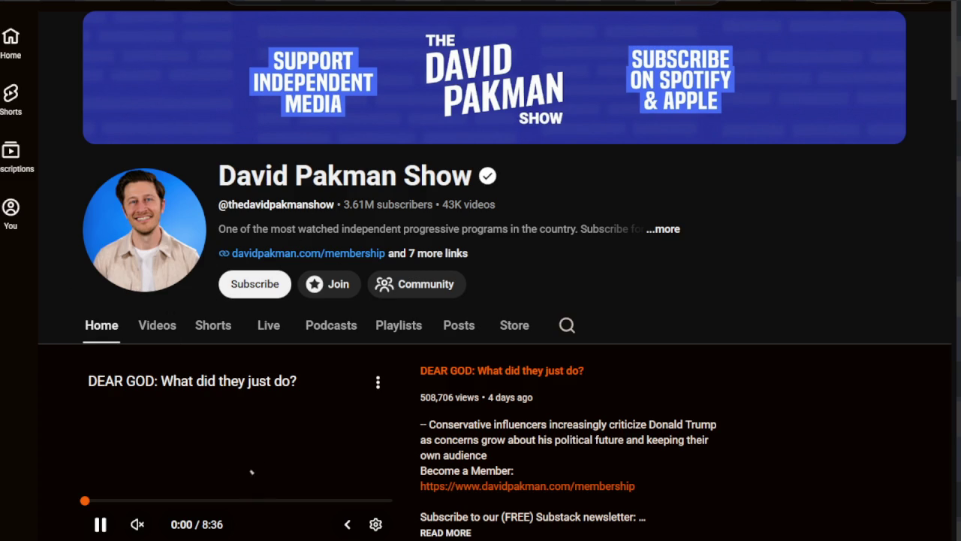
- Dismiss the YouTube player's options menu and return to the Forest Service entry
right_click(245, 475)
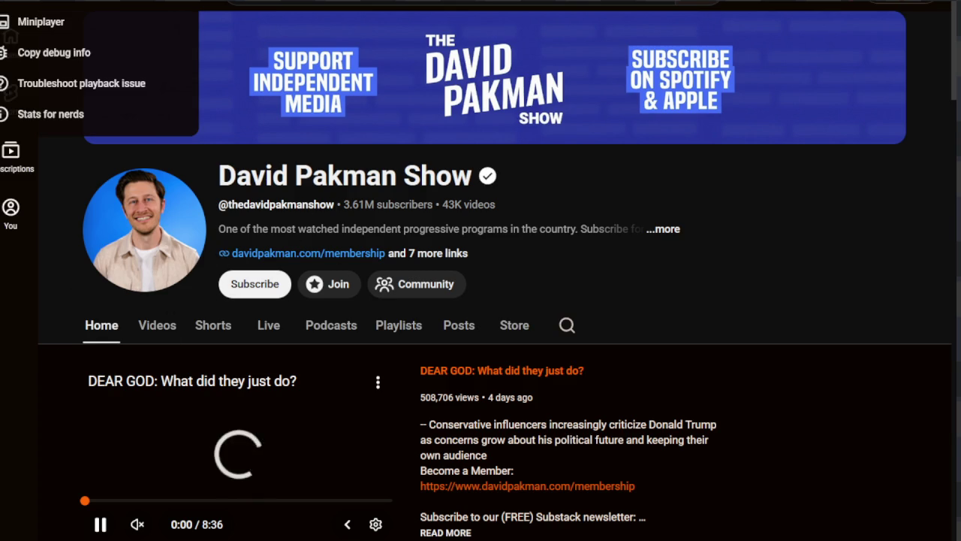
key(Escape)
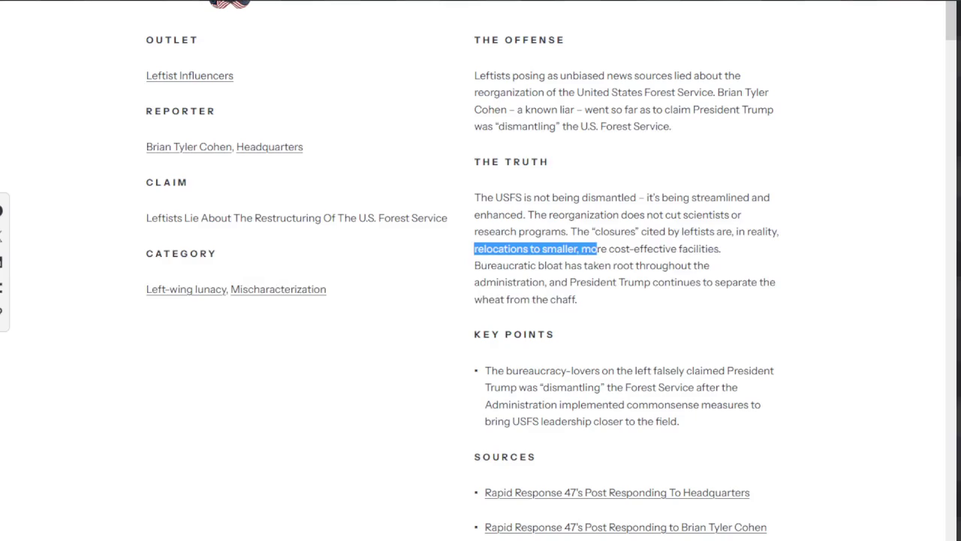
- Scroll to the ABC News / NBC News ICE shooting entry and highlight its claim line
scroll(472, 211, down, 3)
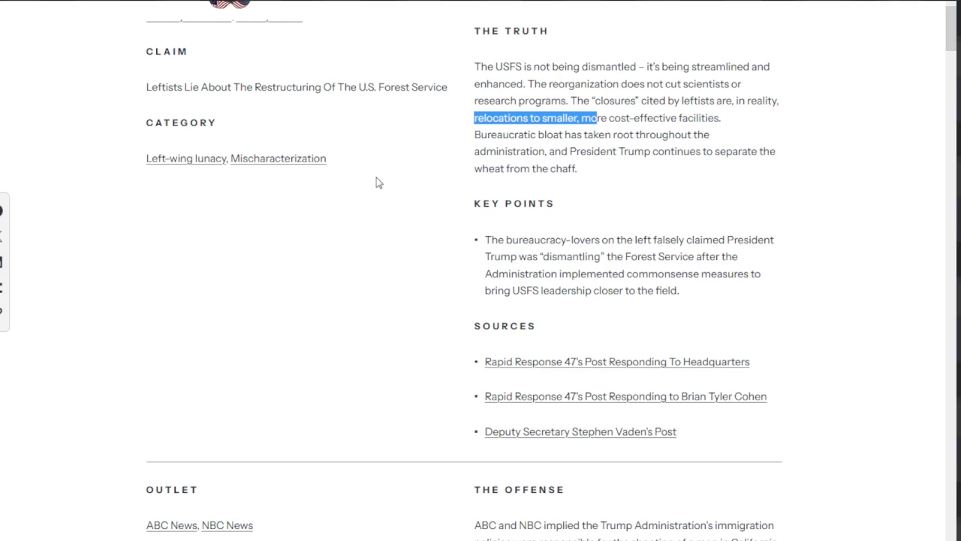
scroll(382, 186, down, 3)
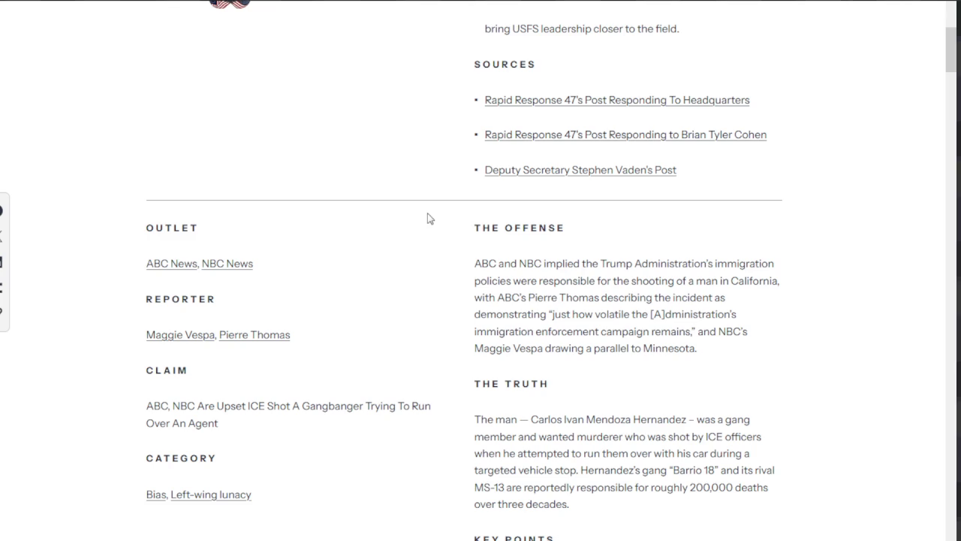
scroll(429, 221, down, 1)
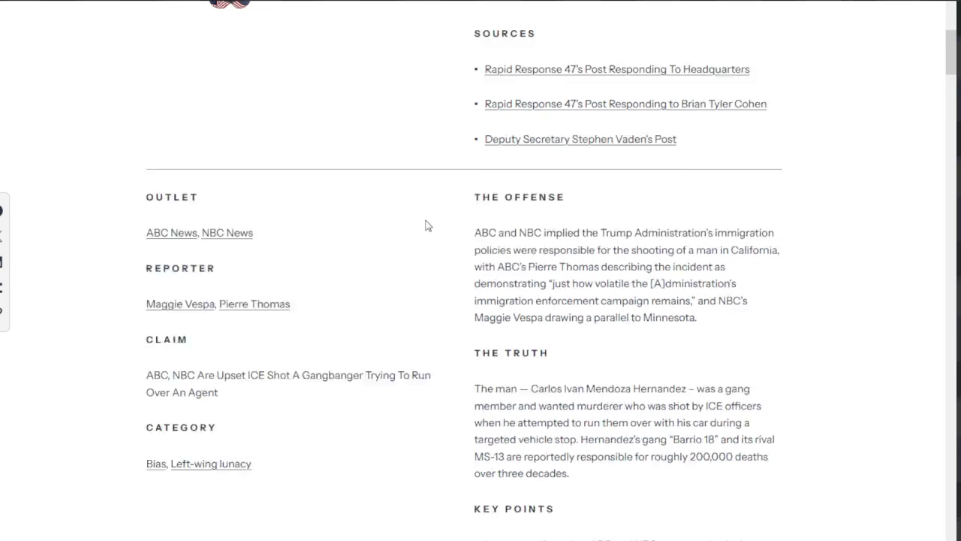
scroll(428, 223, down, 2)
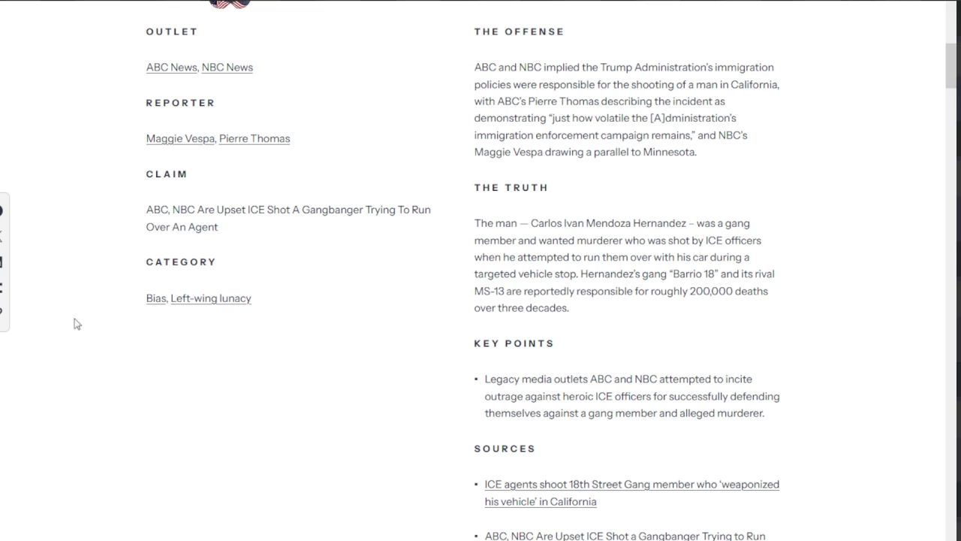
drag(154, 210, 398, 225)
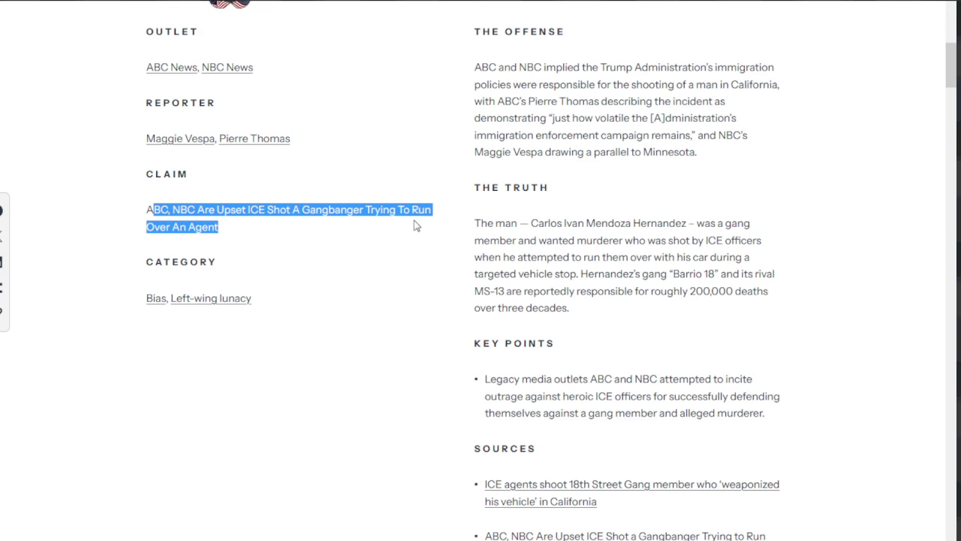
- Highlight 'A Gangbanger' in the claim and the opening words of The Truth
click(394, 230)
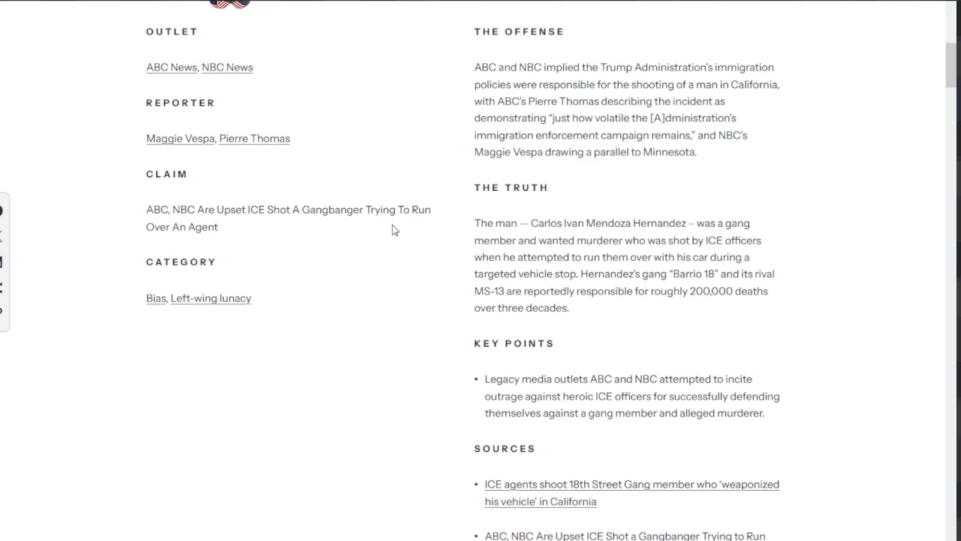
drag(287, 211, 365, 210)
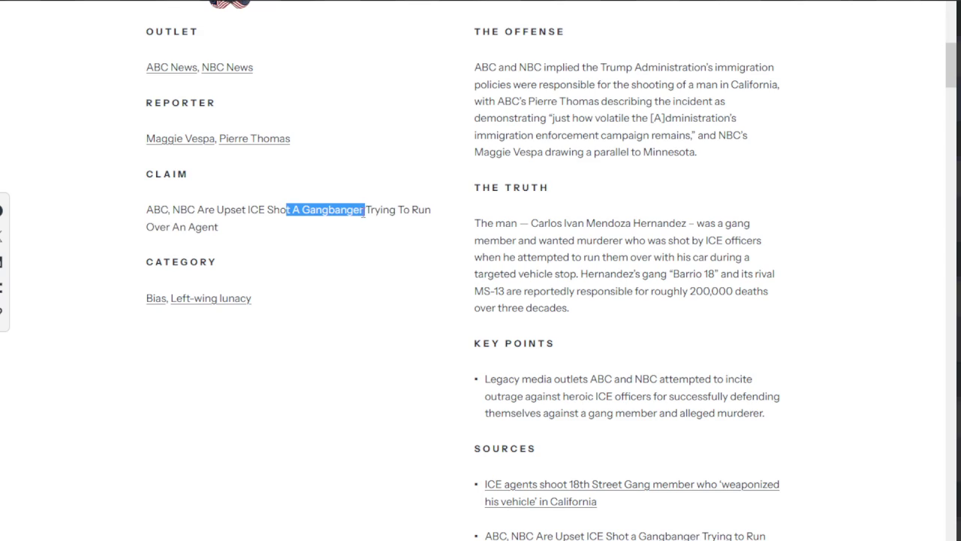
click(364, 212)
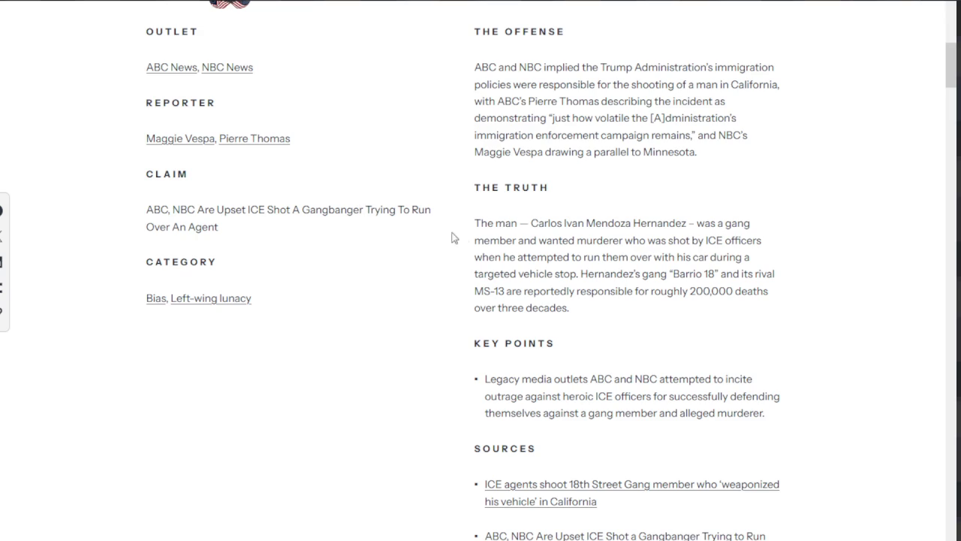
double_click(495, 225)
click(501, 239)
mouse_move(495, 223)
mouse_down()
mouse_move(623, 234)
mouse_move(688, 224)
mouse_up()
- Highlight 'ICE Shot', 'wanted', 'murderer who', 'shot by ICE' and 'and its rival' in turn
drag(250, 209, 291, 209)
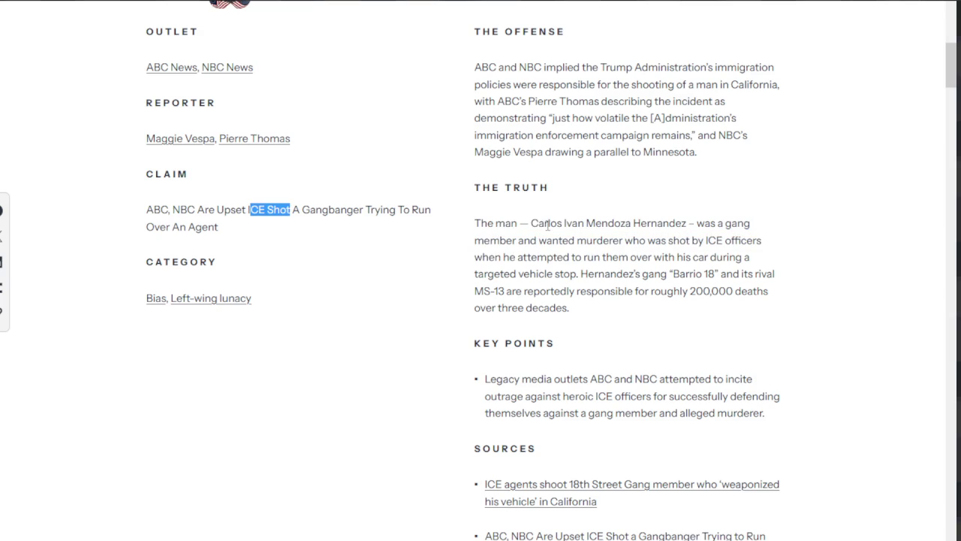
drag(540, 240, 573, 242)
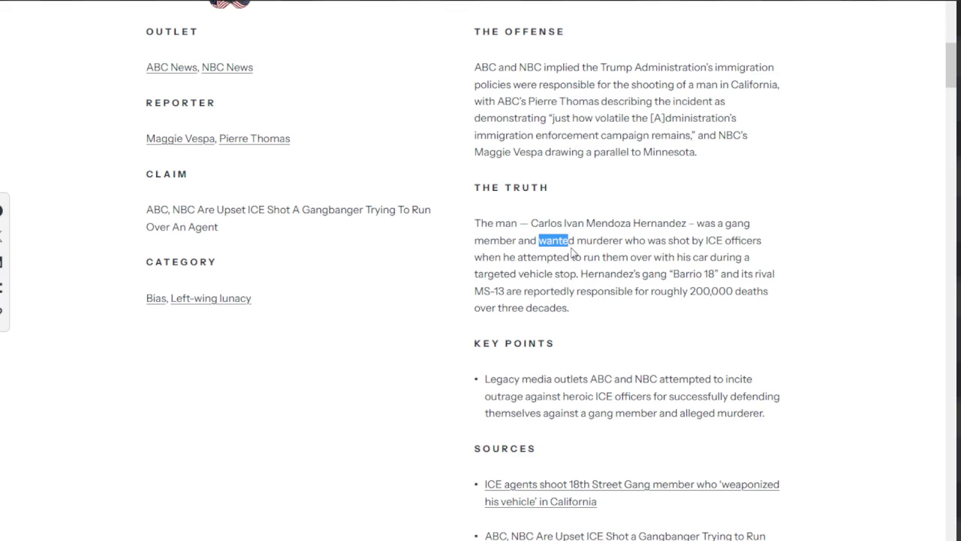
click(572, 252)
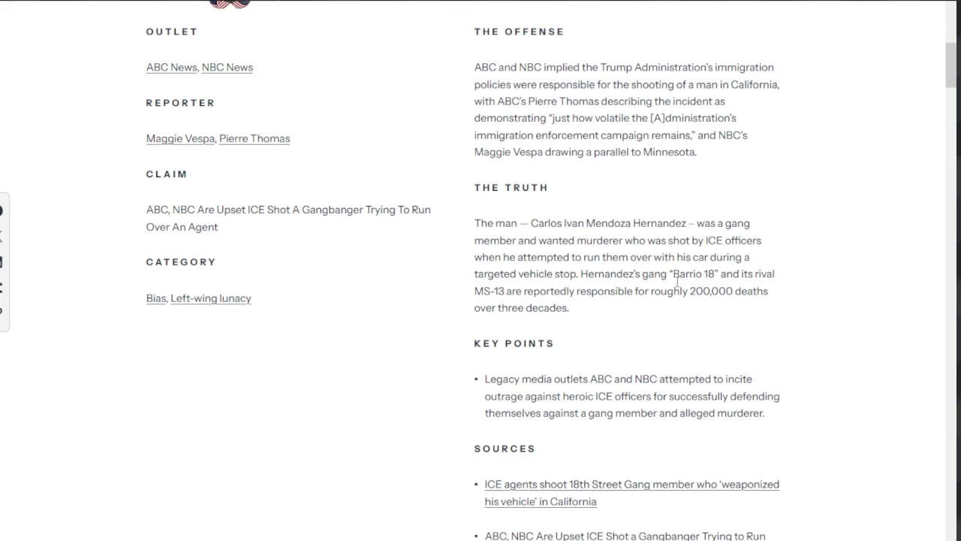
drag(592, 242, 647, 242)
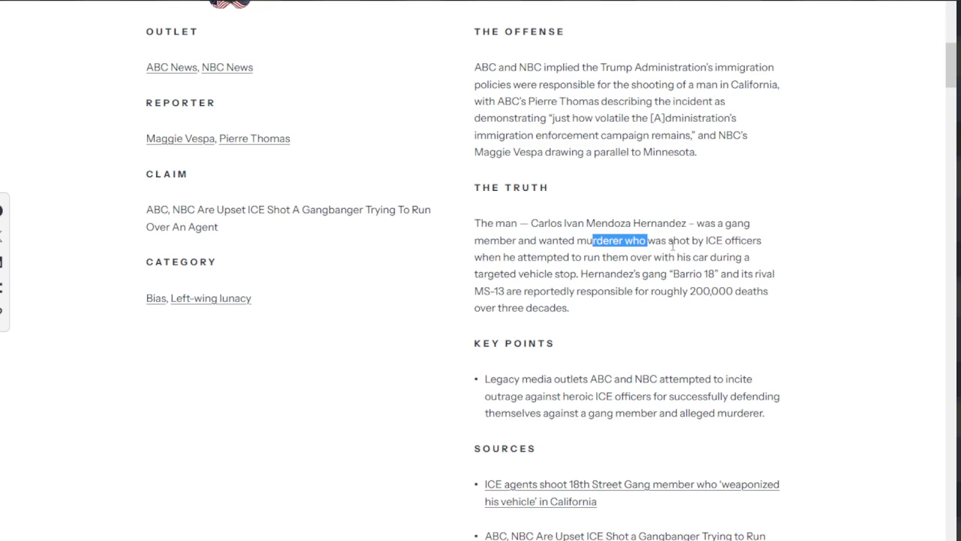
drag(668, 243, 730, 243)
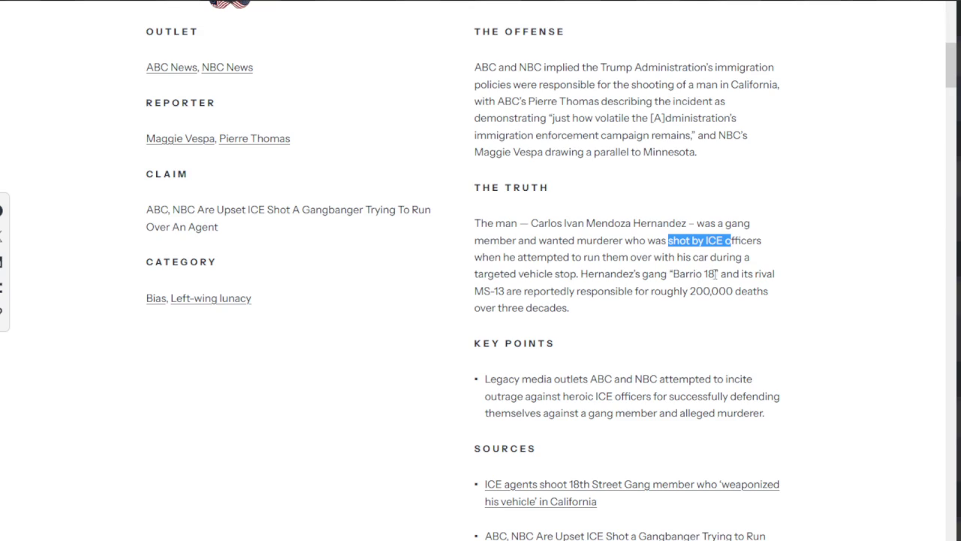
drag(726, 274, 773, 274)
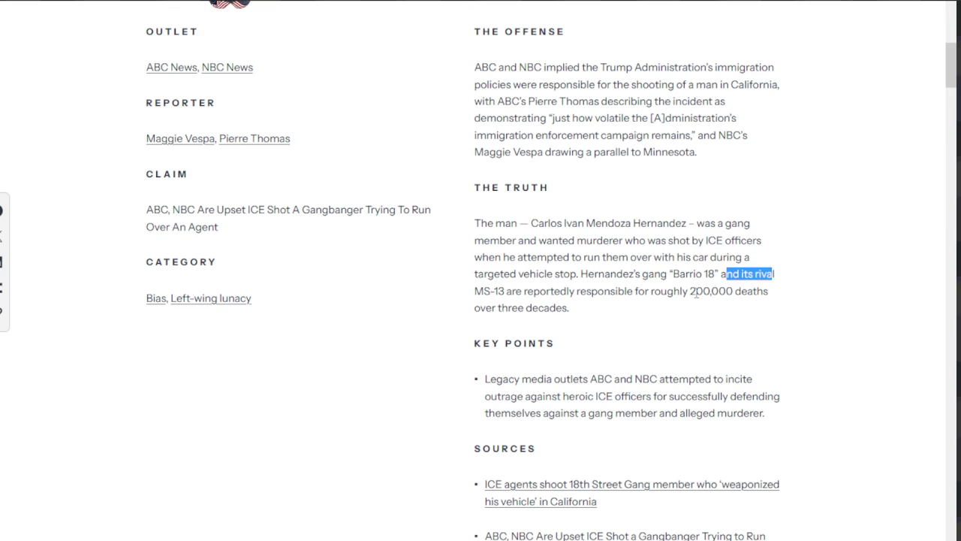
drag(661, 291, 747, 308)
scroll(744, 319, down, 2)
- Highlight 'Trump Flipped America' in the Axios claim
scroll(739, 326, down, 1)
scroll(734, 331, down, 2)
scroll(732, 330, down, 1)
scroll(730, 327, down, 1)
scroll(676, 331, down, 1)
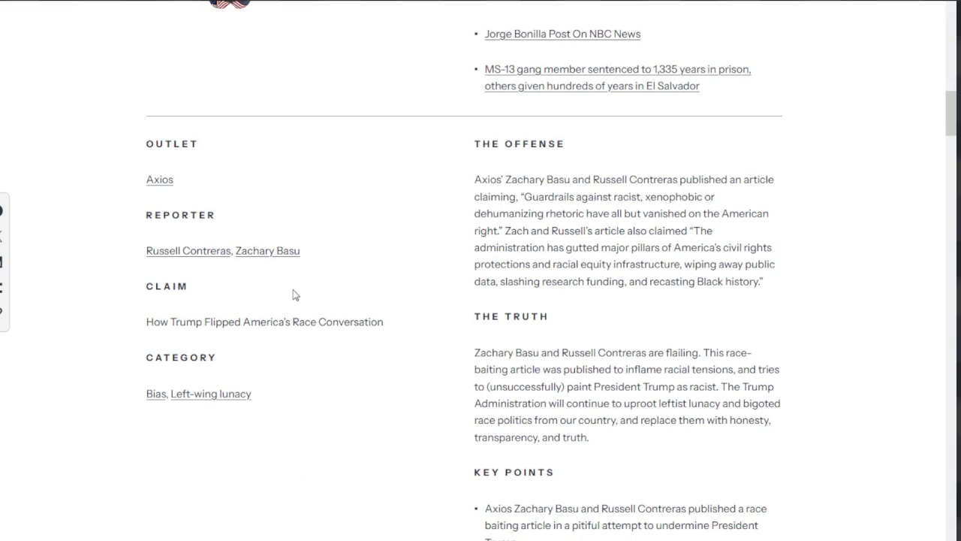
drag(180, 323, 305, 318)
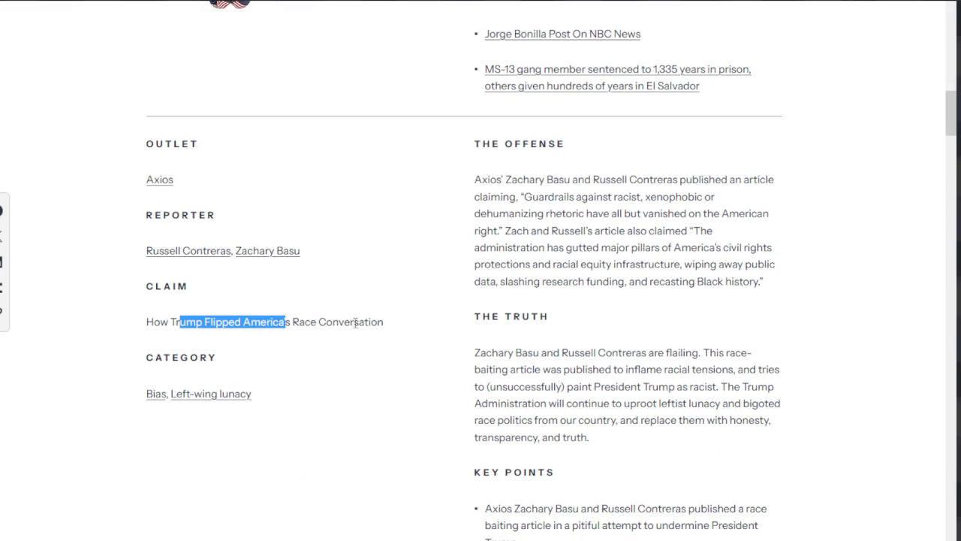
drag(374, 327, 408, 331)
- Highlight 'Pushes Fake Washington Crime Narrative' in the next entry's claim
scroll(419, 328, down, 3)
scroll(418, 329, down, 5)
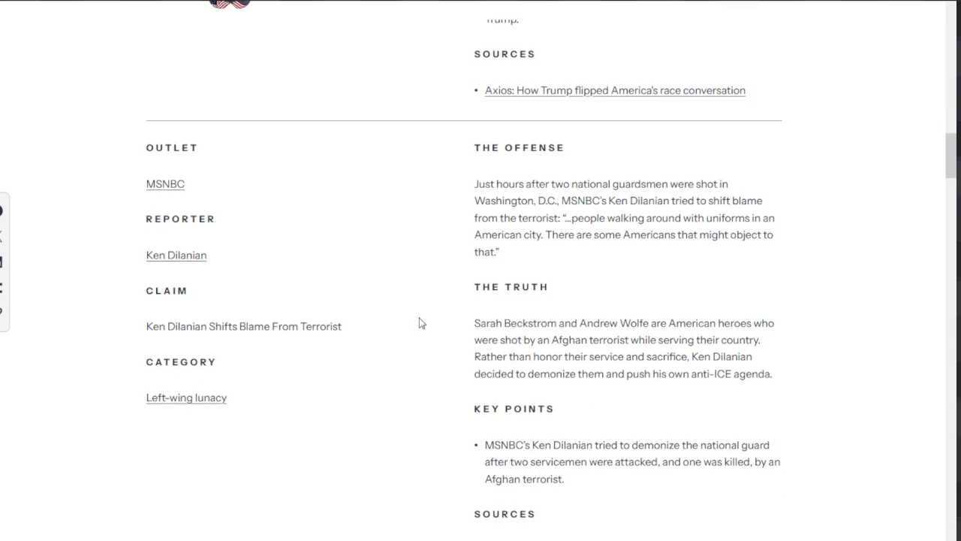
scroll(421, 323, down, 2)
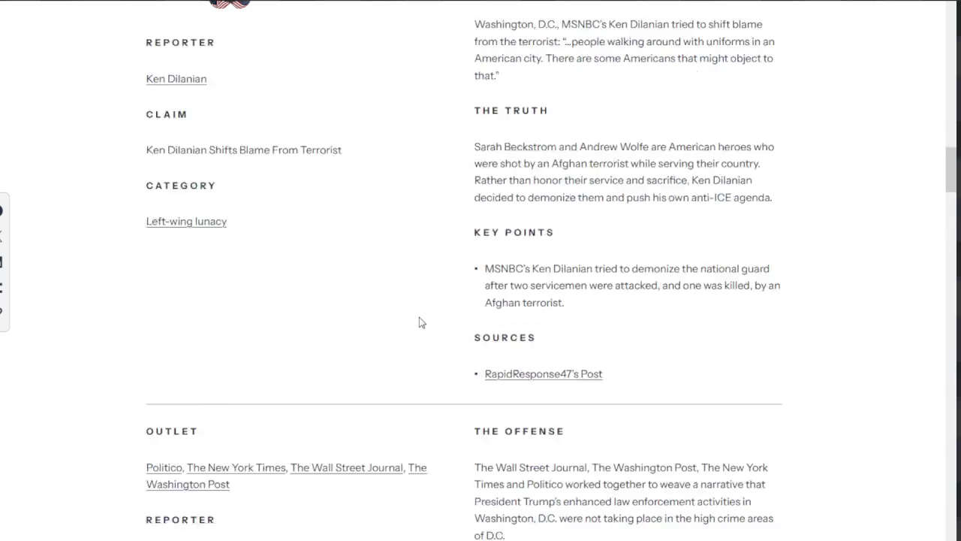
scroll(419, 322, down, 3)
scroll(421, 322, down, 3)
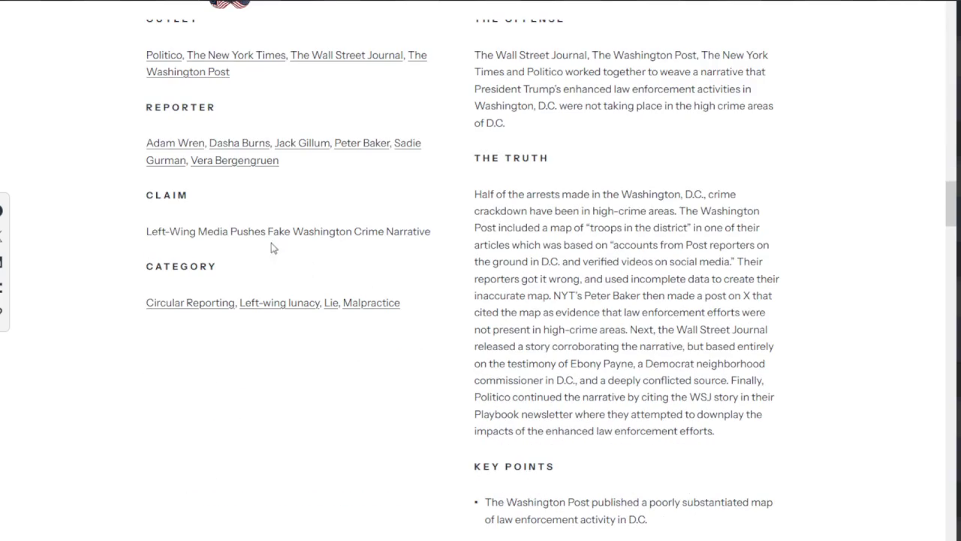
drag(242, 231, 425, 242)
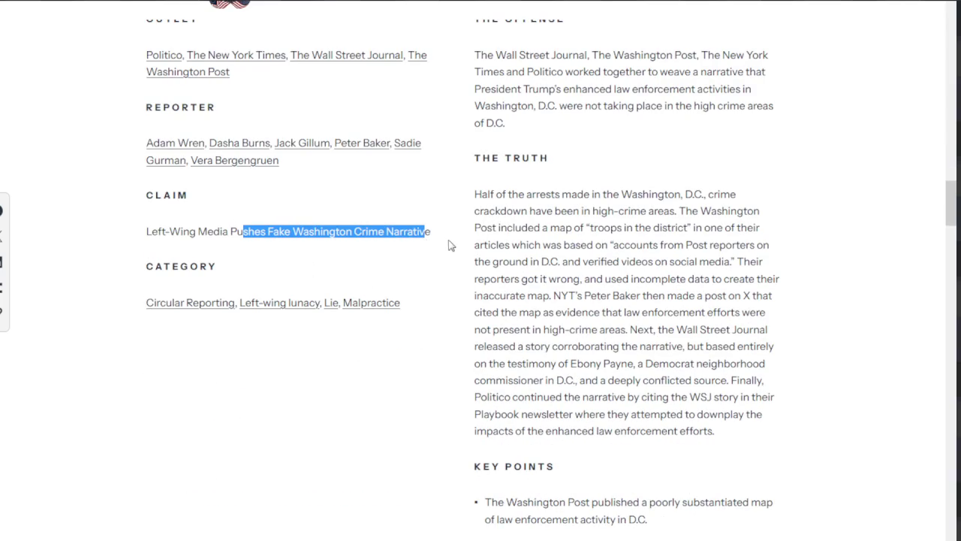
- Highlight the undocumented-immigrant part of the following claim
scroll(452, 253, down, 2)
scroll(453, 253, down, 2)
scroll(453, 255, down, 4)
scroll(453, 255, down, 3)
scroll(452, 253, down, 1)
scroll(451, 251, down, 1)
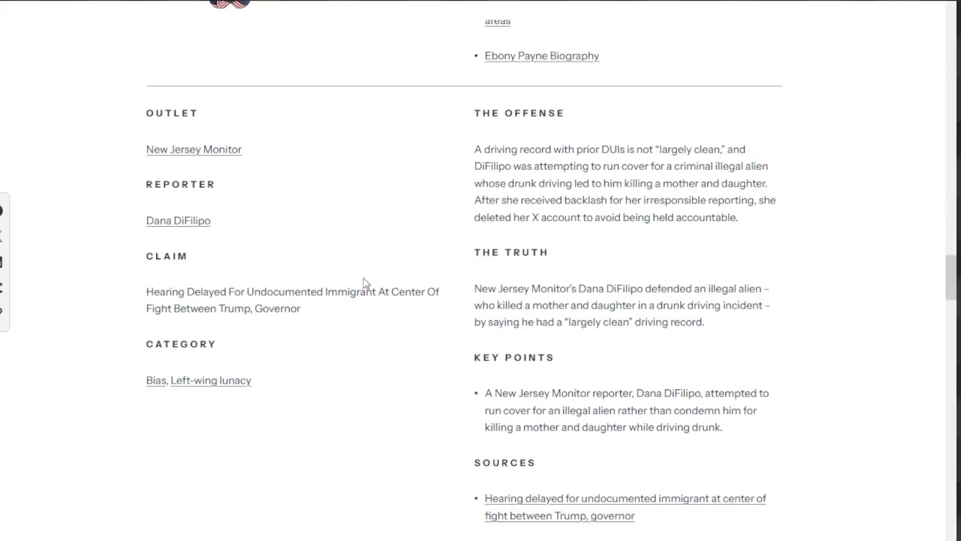
mouse_move(261, 293)
mouse_down()
mouse_move(414, 293)
mouse_move(329, 316)
mouse_up()
- Highlight 'Workers Terrified And Slowed Production' in the CNN claim
scroll(338, 314, down, 4)
scroll(344, 312, down, 2)
scroll(347, 312, down, 1)
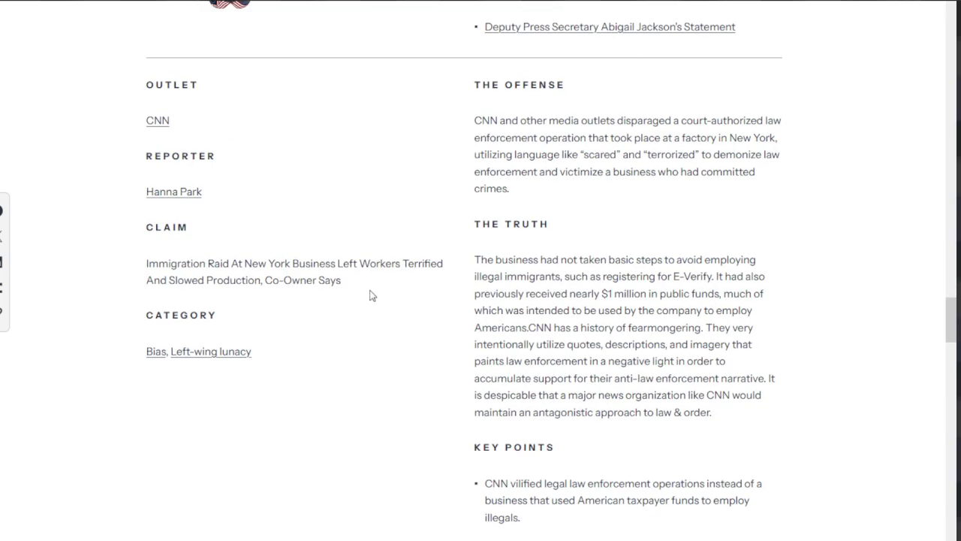
drag(369, 264, 365, 288)
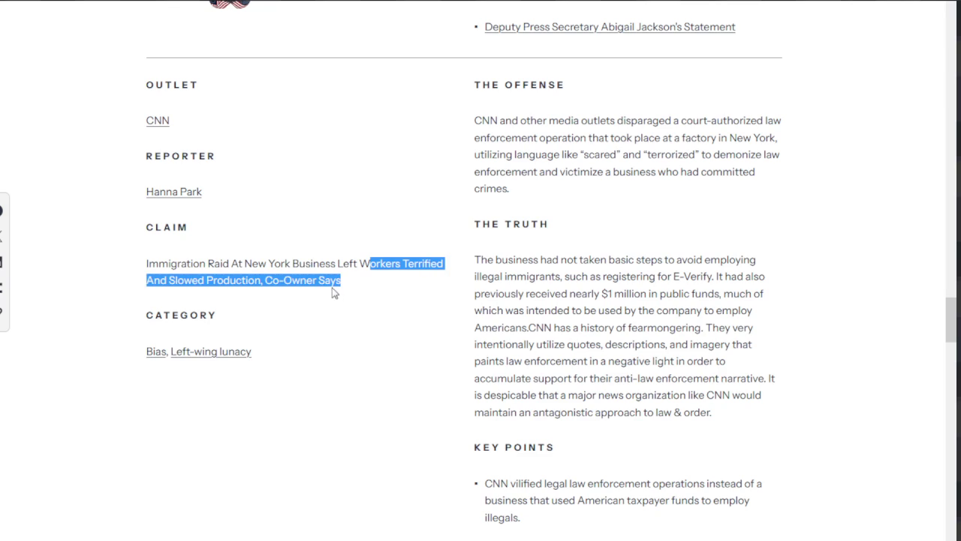
scroll(350, 294, down, 3)
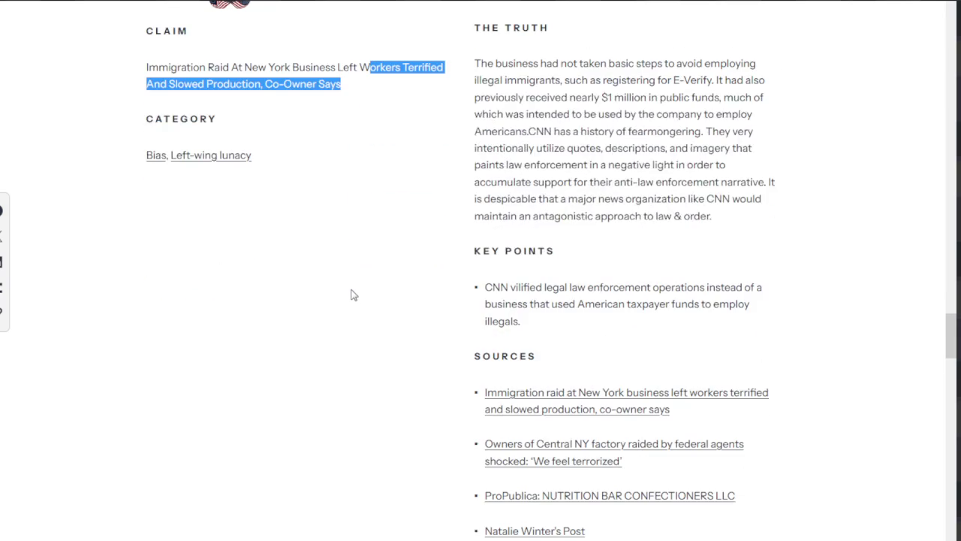
scroll(353, 293, down, 3)
scroll(356, 293, down, 6)
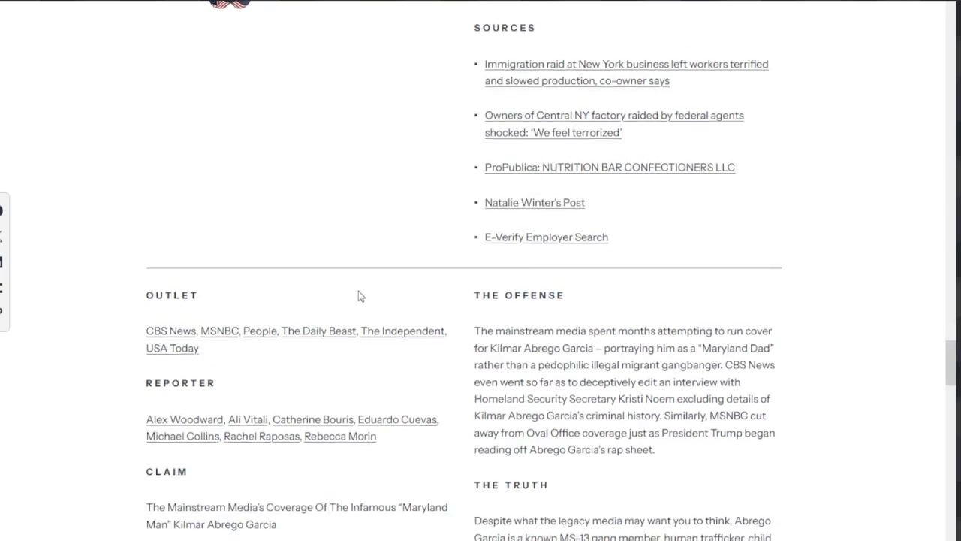
- Highlight the media-coverage phrase in the Maryland Man claim
scroll(358, 296, down, 3)
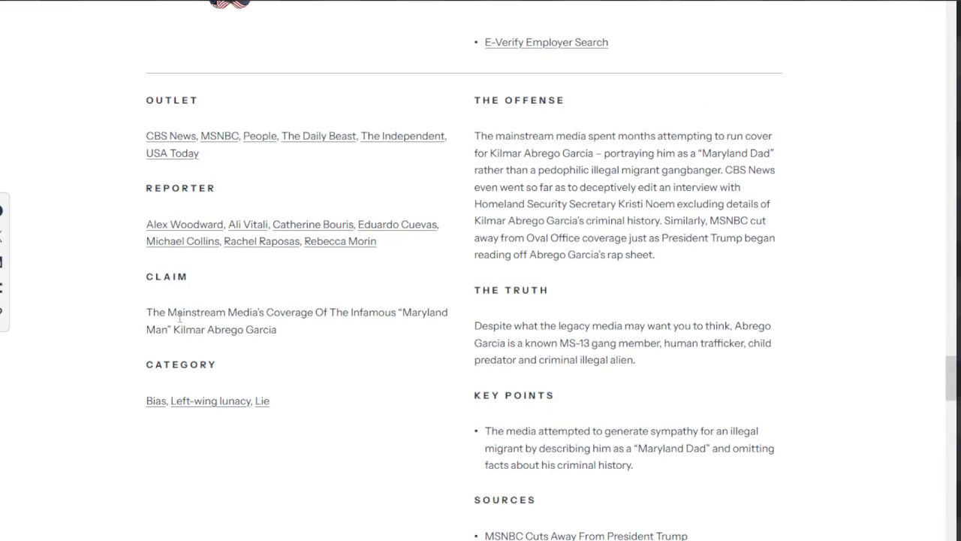
drag(177, 317, 228, 317)
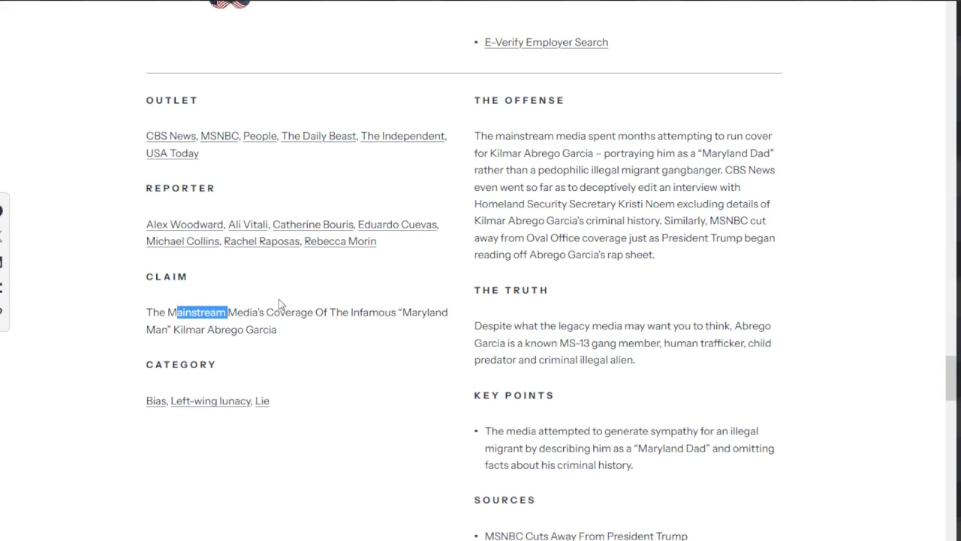
click(278, 302)
drag(229, 312, 412, 313)
click(297, 317)
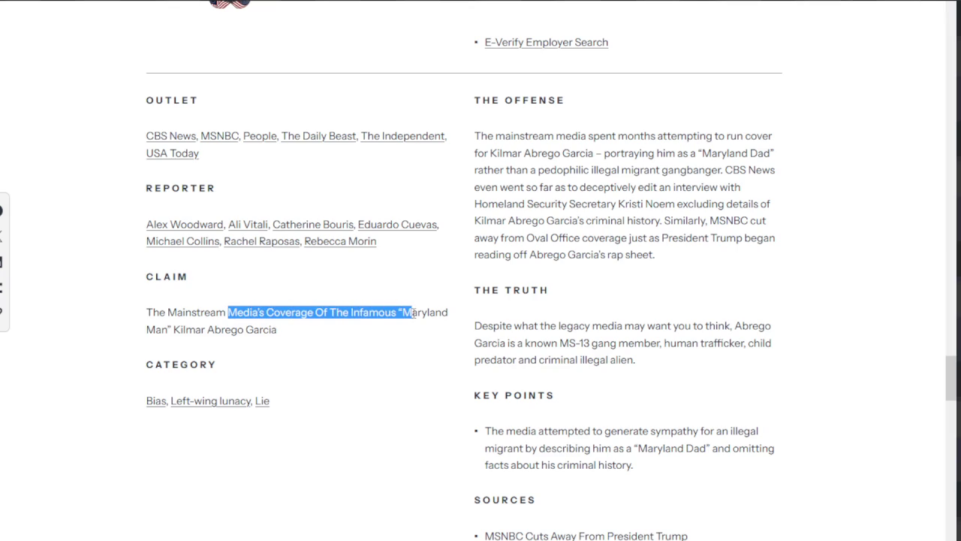
- Highlight the full White House ballroom song claim headline, then clear it
scroll(344, 333, down, 4)
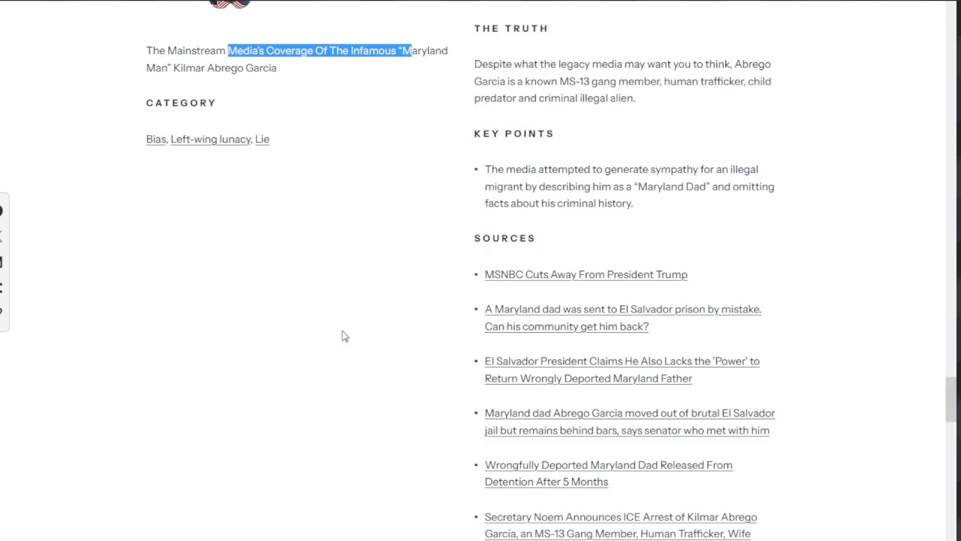
scroll(341, 336, down, 5)
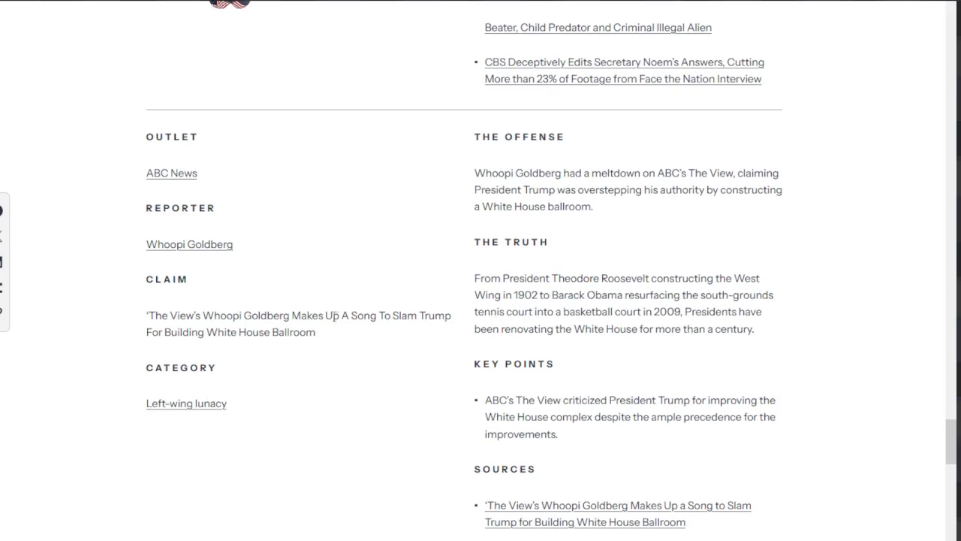
mouse_move(215, 316)
mouse_down()
mouse_move(414, 313)
mouse_move(411, 335)
mouse_up()
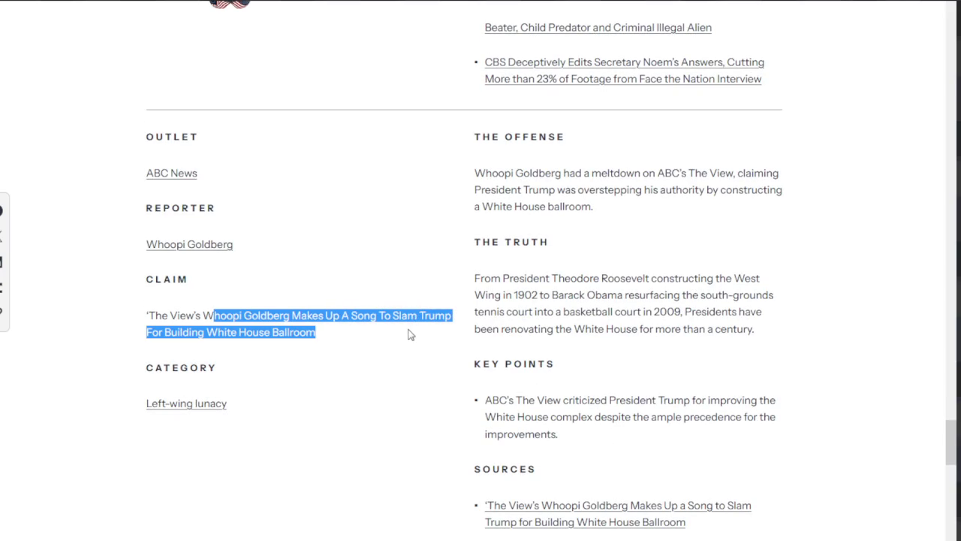
click(410, 335)
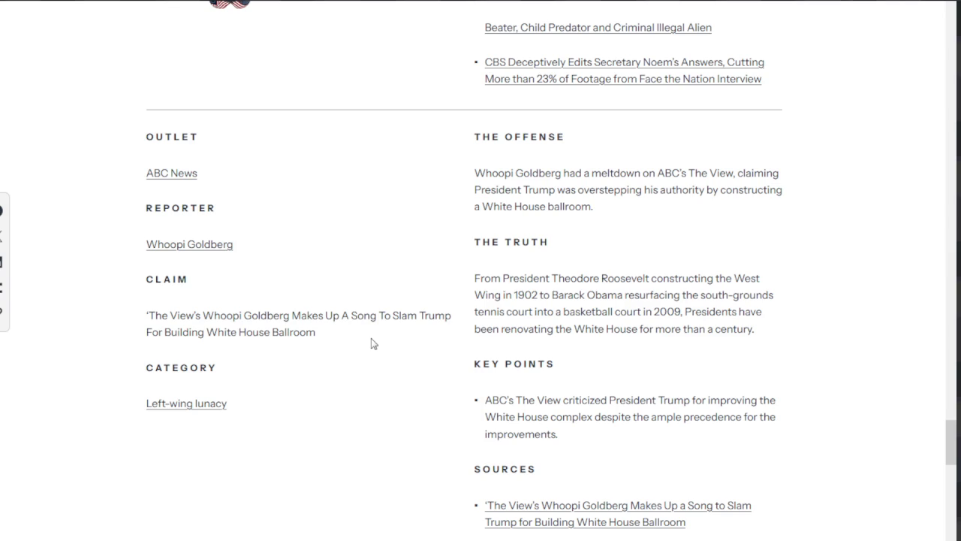
drag(345, 347, 138, 327)
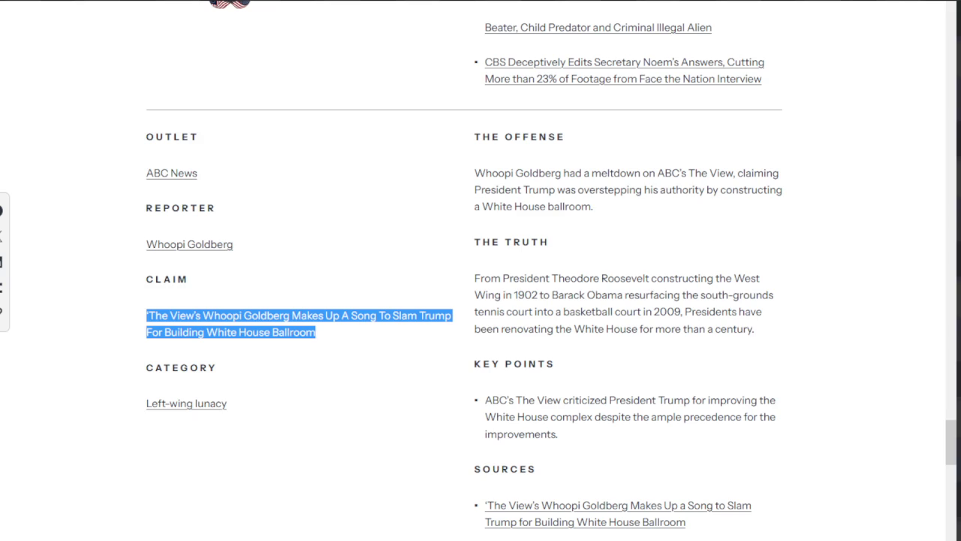
click(280, 401)
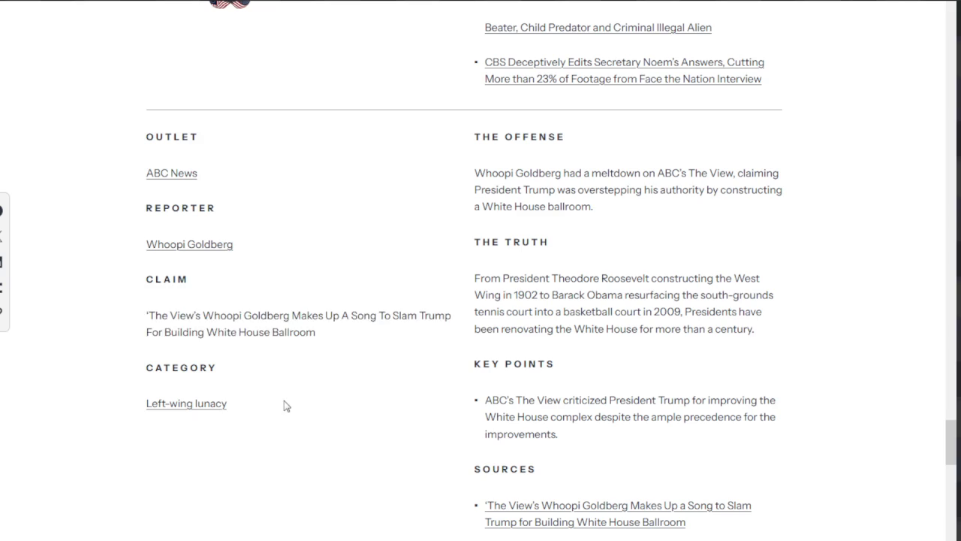
scroll(286, 402, down, 2)
scroll(289, 390, down, 2)
scroll(248, 218, down, 1)
scroll(243, 211, down, 1)
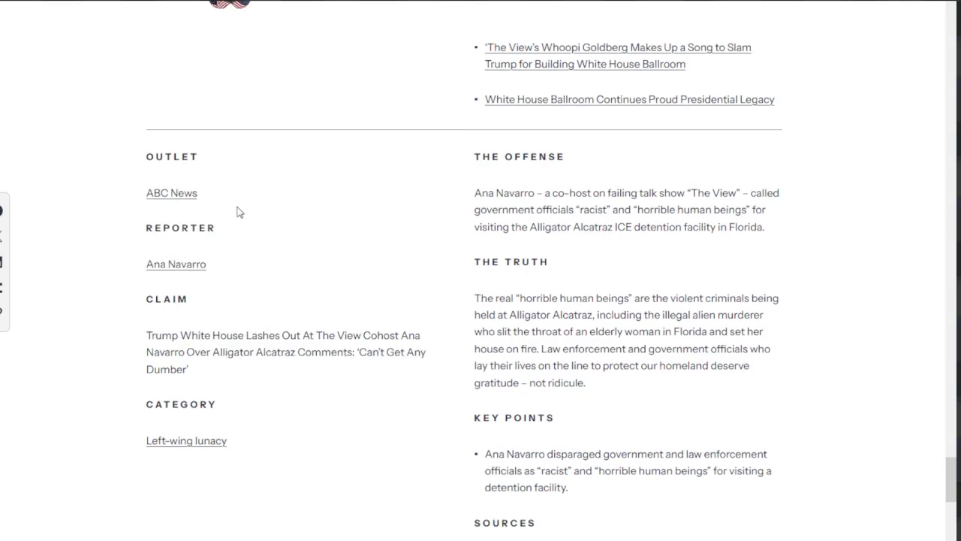
- Highlight the Alligator Alcatraz claim and its category
scroll(245, 217, down, 1)
scroll(248, 217, down, 1)
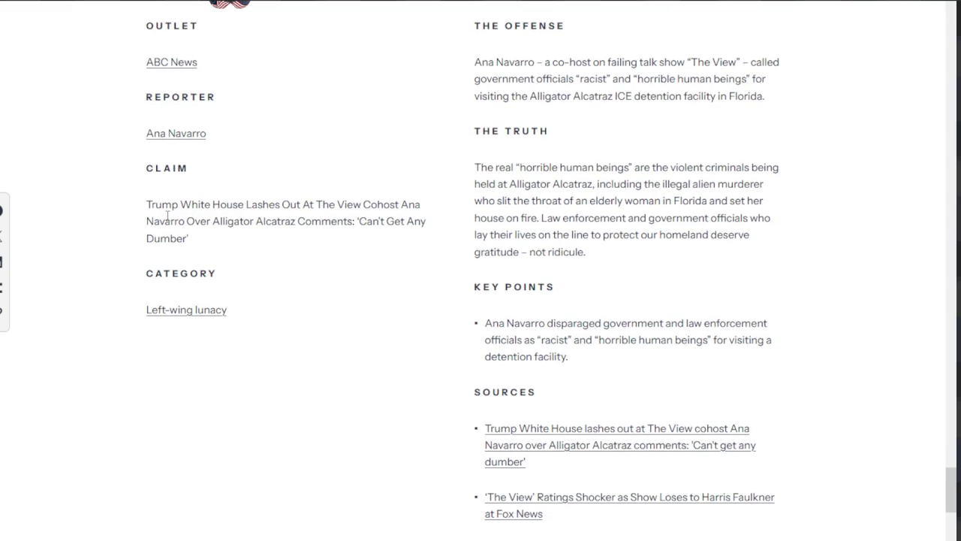
mouse_move(172, 204)
mouse_down()
mouse_move(384, 204)
mouse_move(217, 236)
mouse_move(229, 221)
mouse_move(376, 221)
mouse_move(402, 241)
mouse_up()
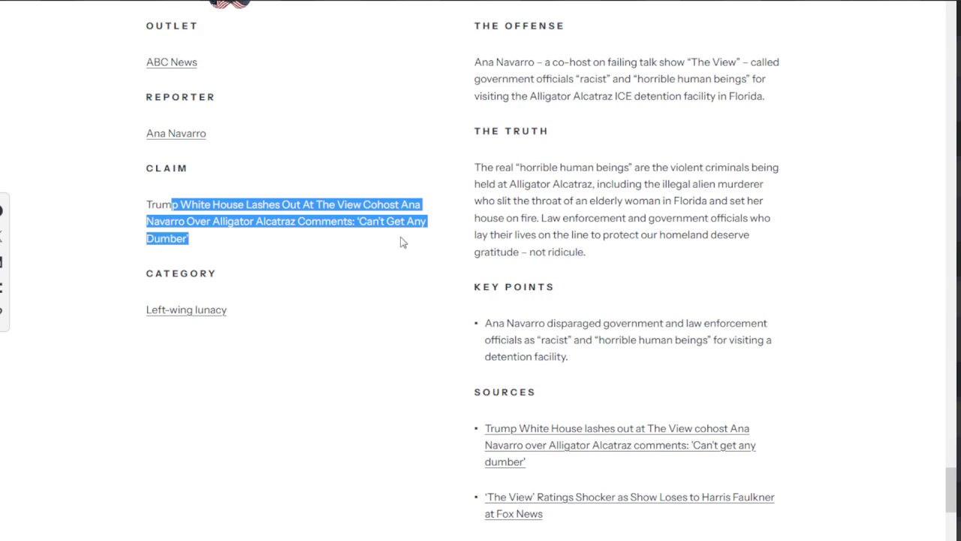
scroll(402, 241, down, 2)
drag(260, 189, 133, 197)
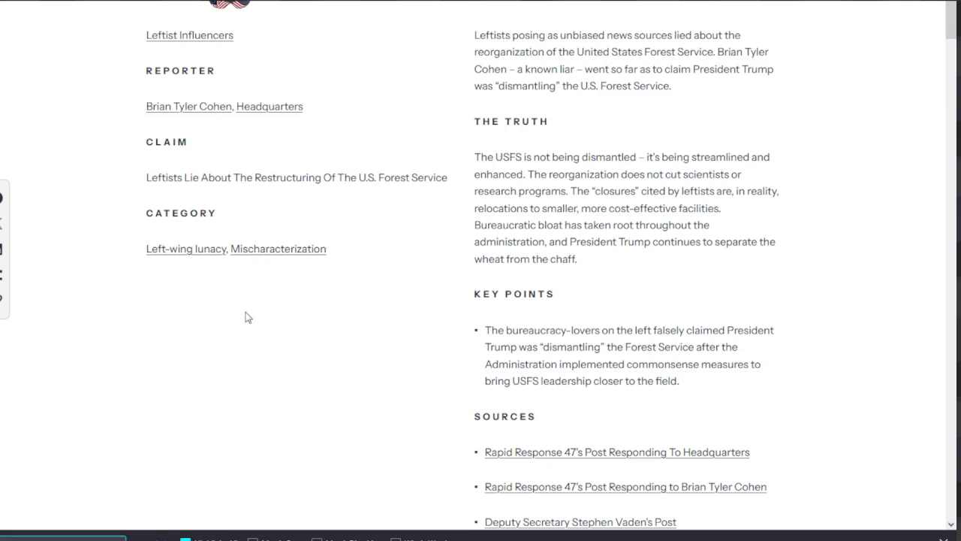
- Scroll to the page-2 pagination and return to page 1 of Left-wing lunacy
scroll(506, 271, down, 4)
scroll(511, 399, down, 5)
scroll(509, 397, down, 5)
scroll(509, 395, down, 5)
scroll(852, 273, down, 4)
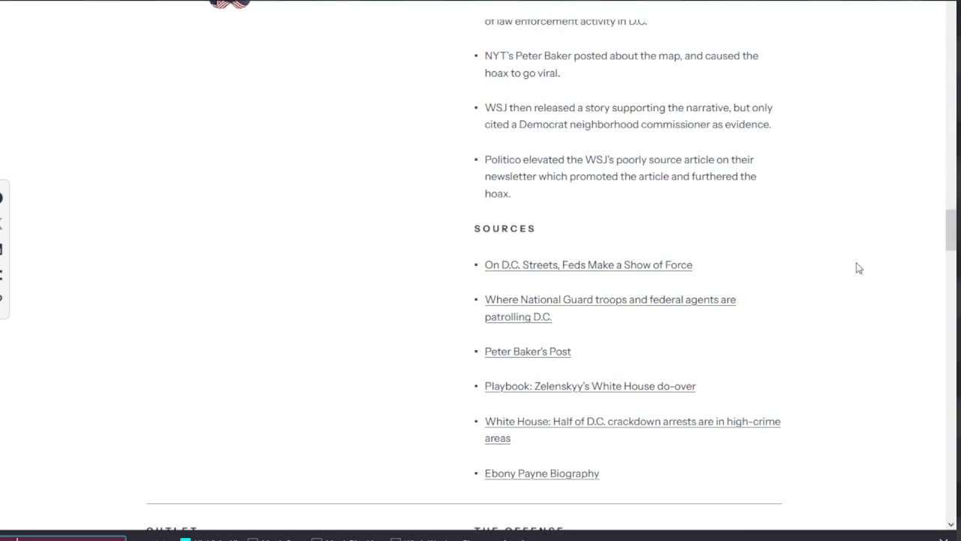
drag(951, 231, 951, 498)
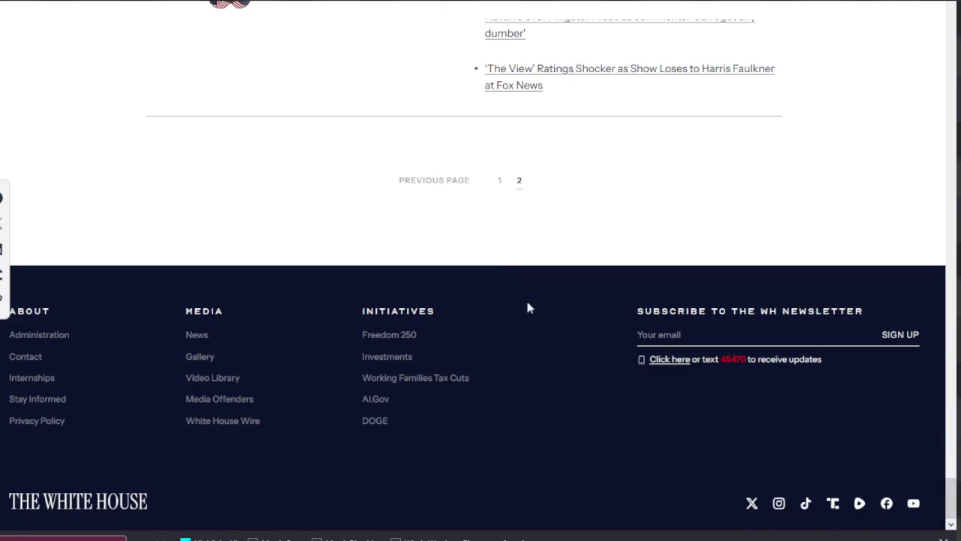
click(496, 184)
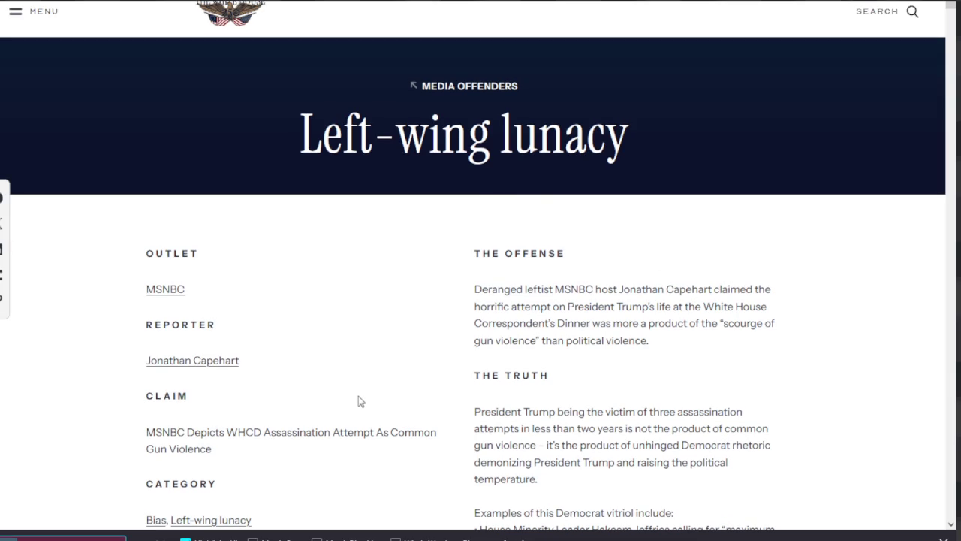
- Search the page for the quoted person's name and highlight the 'pretty funny' example
text(Hassa)
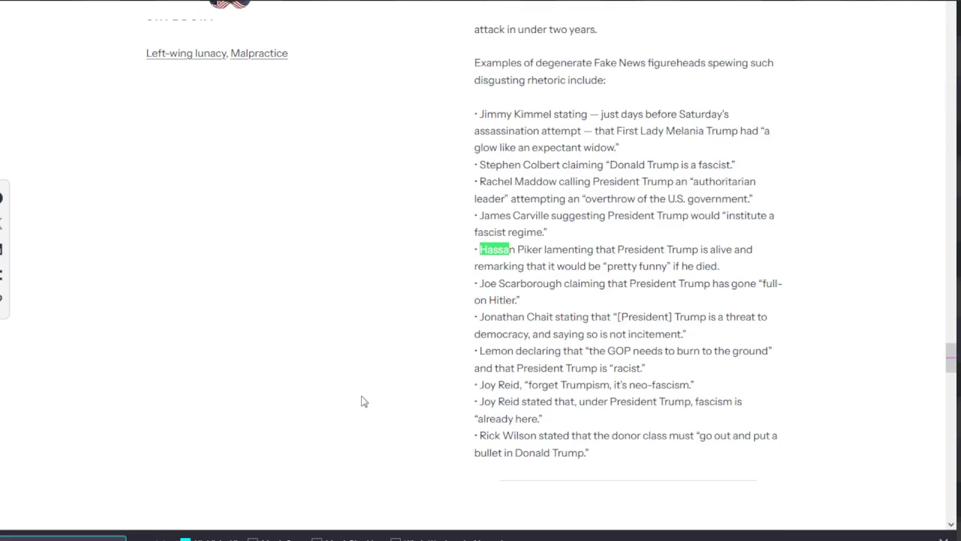
key(Escape)
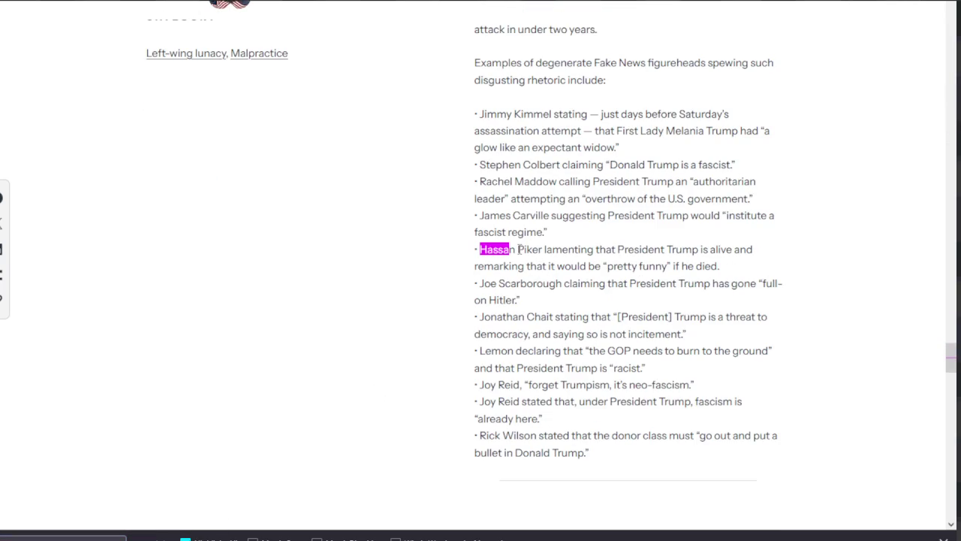
scroll(240, 189, up, 3)
scroll(474, 275, down, 3)
drag(503, 249, 586, 252)
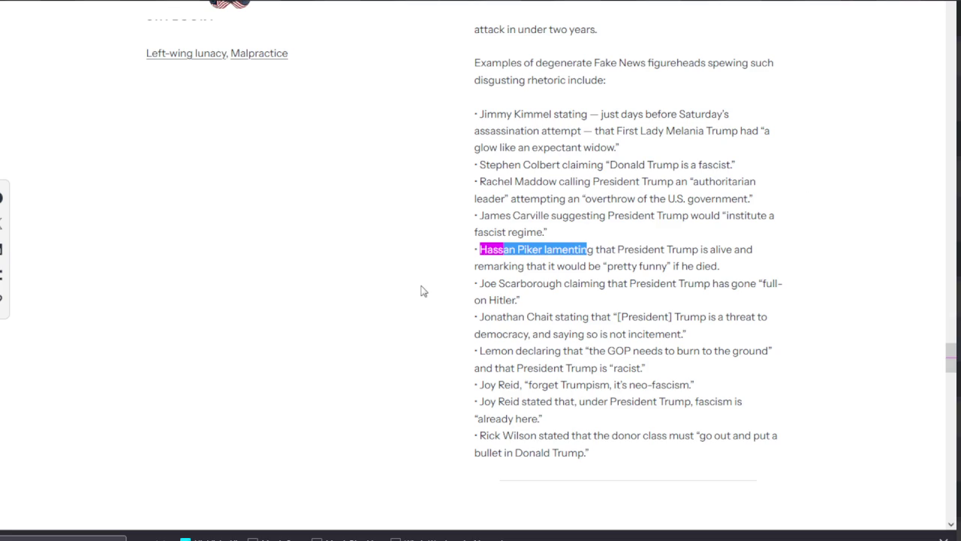
click(620, 286)
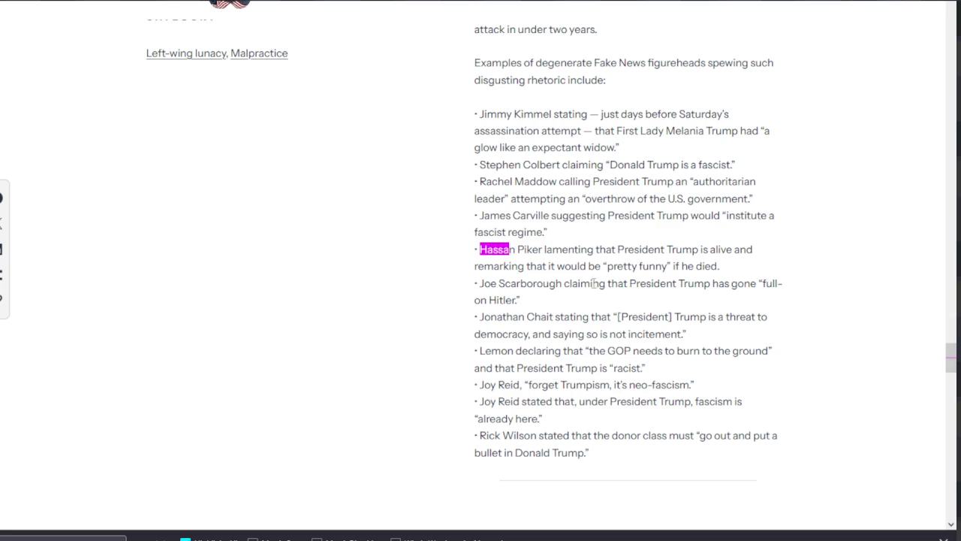
mouse_move(504, 286)
mouse_down()
mouse_move(756, 289)
mouse_move(558, 306)
mouse_up()
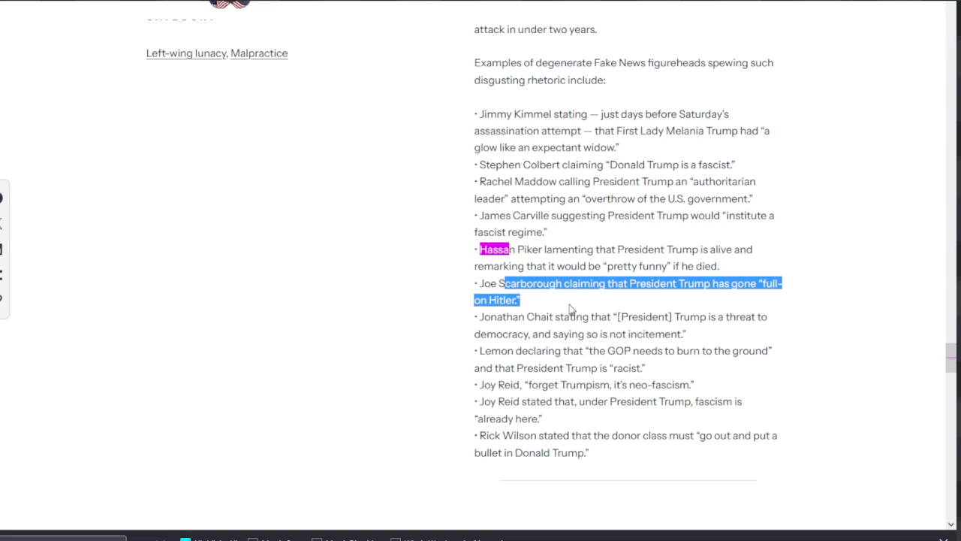
drag(481, 284, 543, 285)
drag(513, 317, 628, 316)
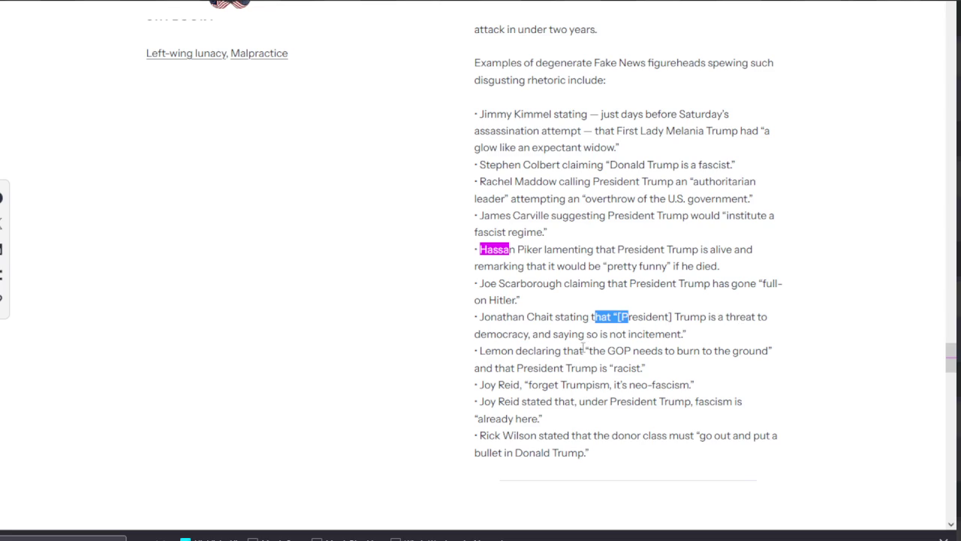
drag(564, 333, 601, 333)
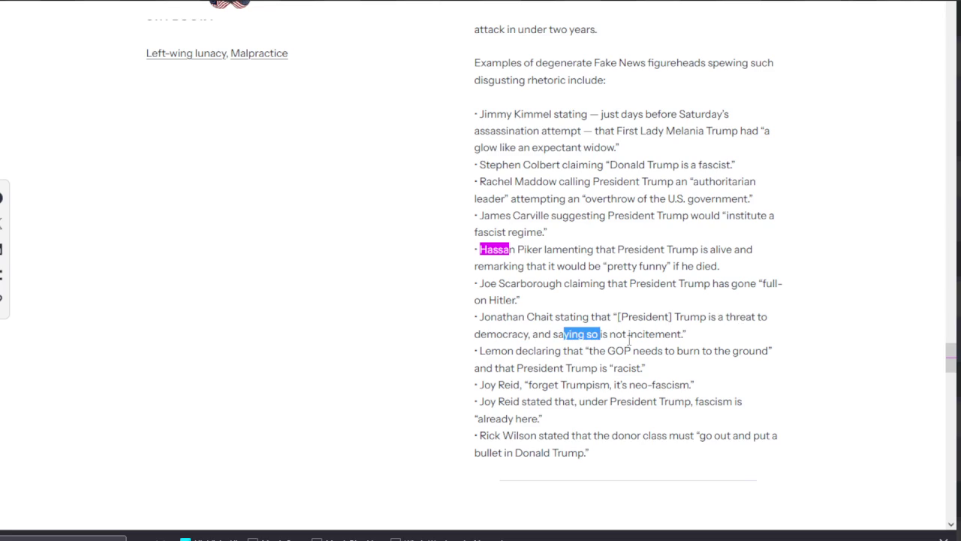
drag(709, 339, 558, 336)
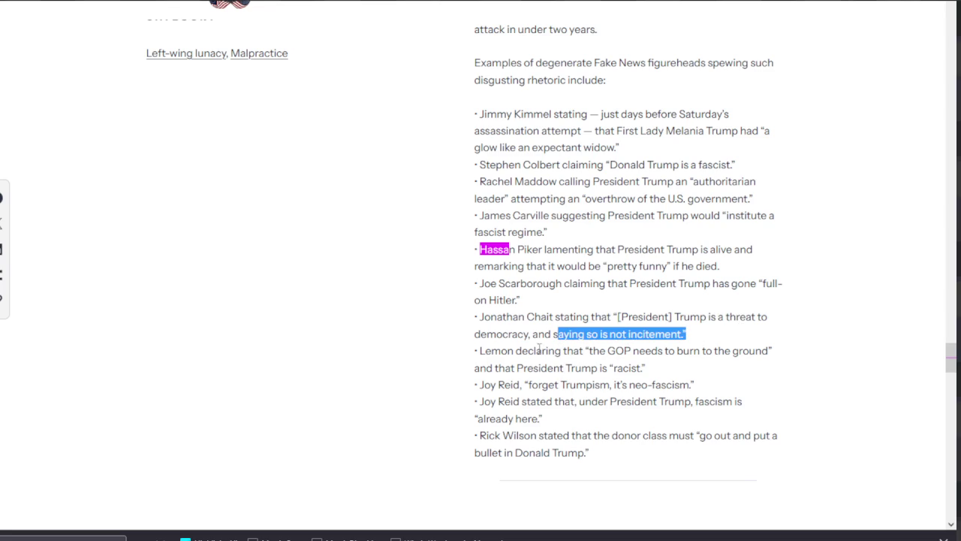
click(498, 298)
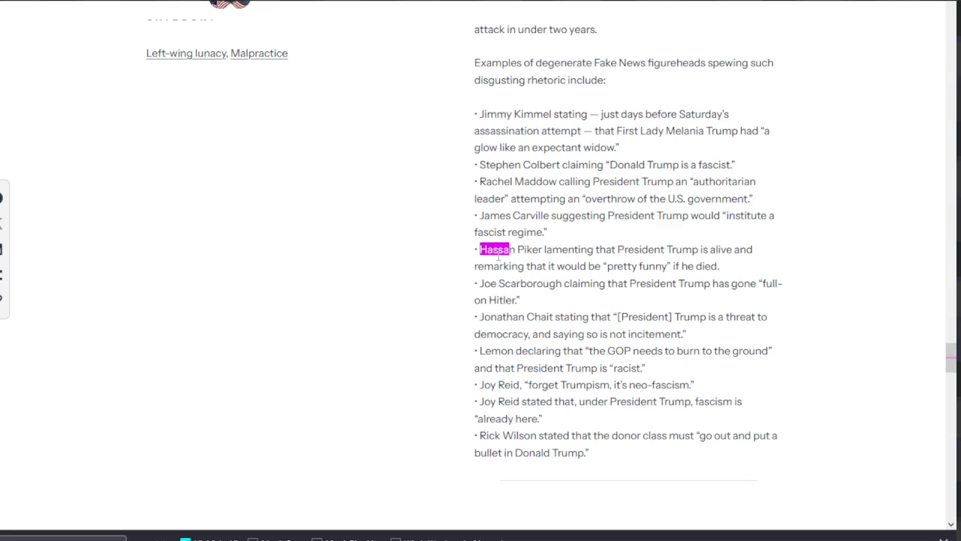